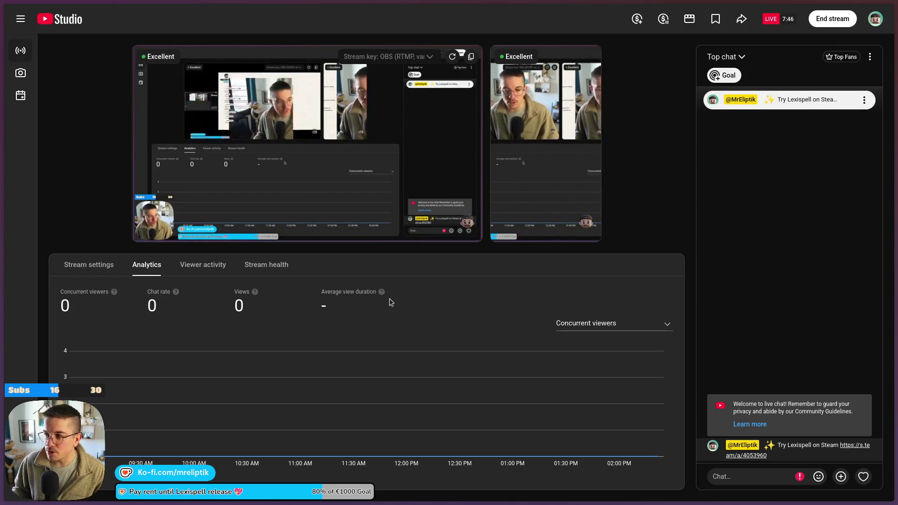
# Switch YouTube Studio to the live stream's Stream settings and look over them.
pyautogui.moveTo(462, 155)
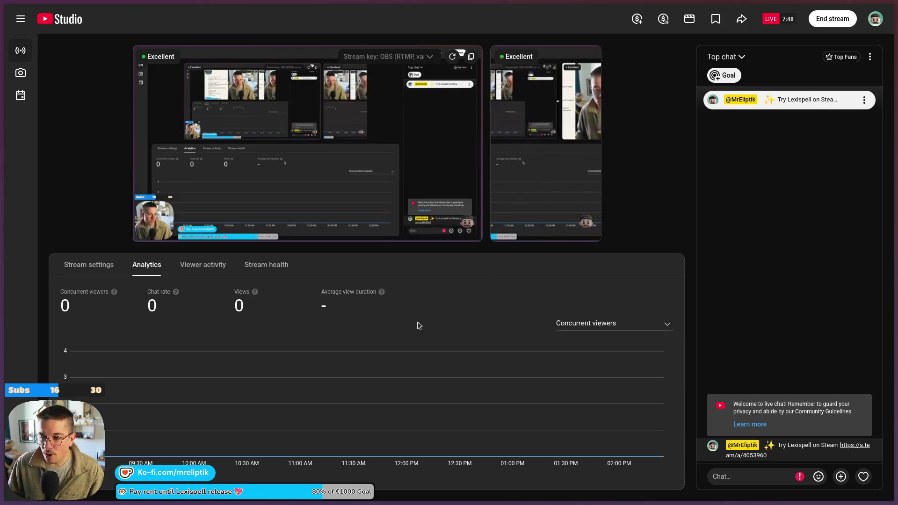
pyautogui.click(89, 265)
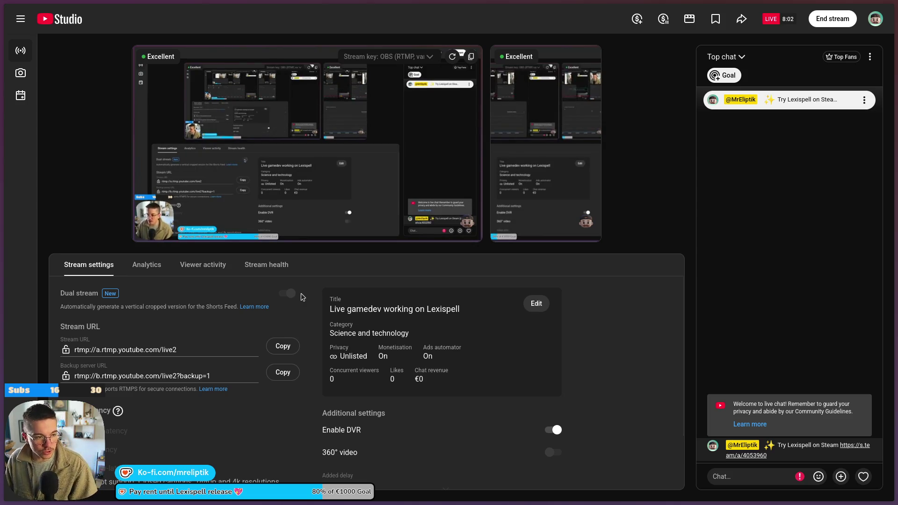
pyautogui.scroll(-1, 287, 356)
pyautogui.scroll(1, 308, 374)
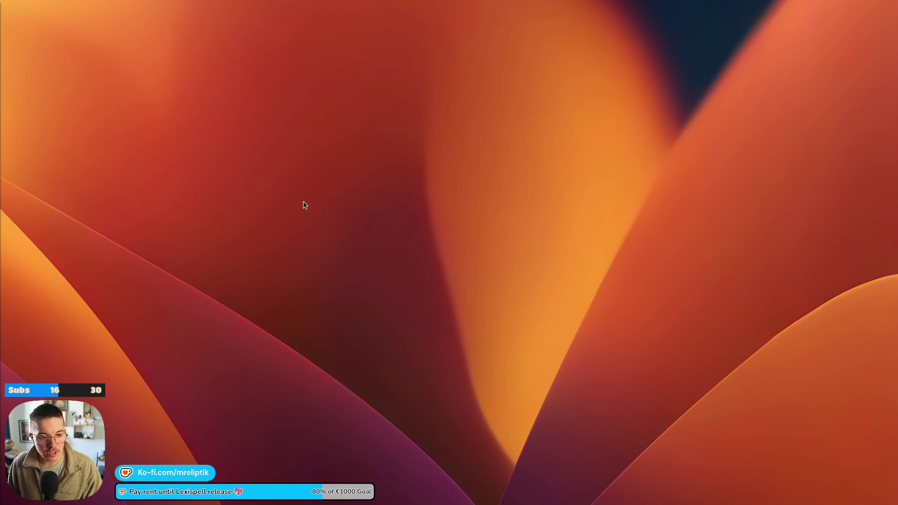
# Launch the Lexispell game from the application launcher by searching 'lexi'.
pyautogui.press('super')
pyautogui.hotkey('alt', 'space')
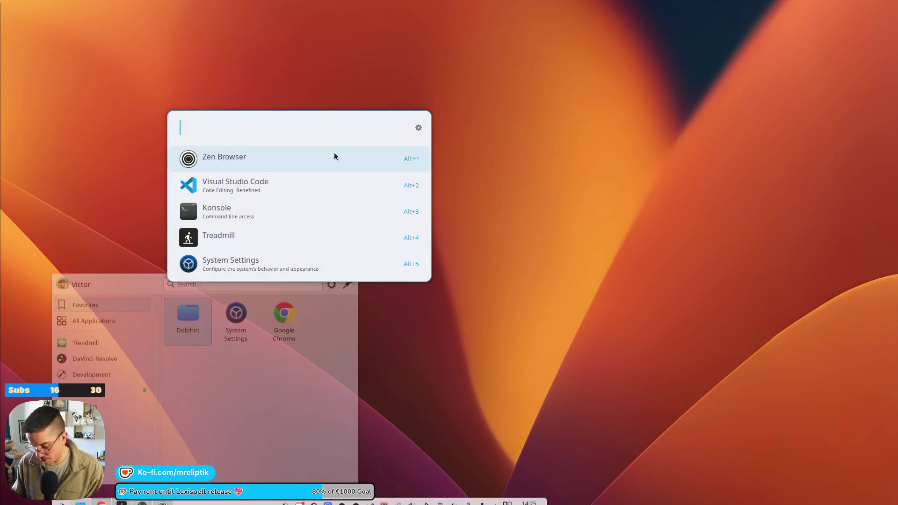
pyautogui.write('lexi')
pyautogui.press('Return')
# Launch Visual Studio Code by searching 'visu' in the launcher.
pyautogui.hotkey('alt', 'space')
pyautogui.write('visu')
pyautogui.press('Return')
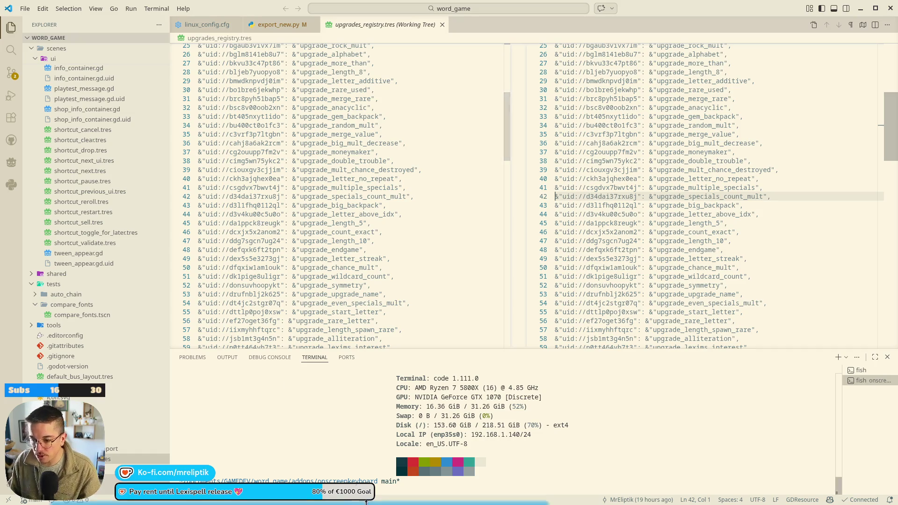
pyautogui.moveTo(328, 504)
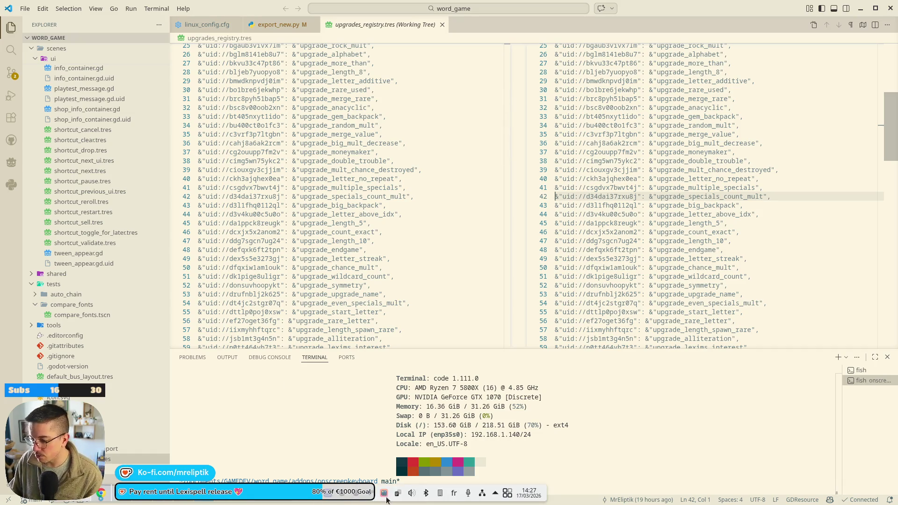
pyautogui.rightClick(384, 493)
pyautogui.click(409, 427)
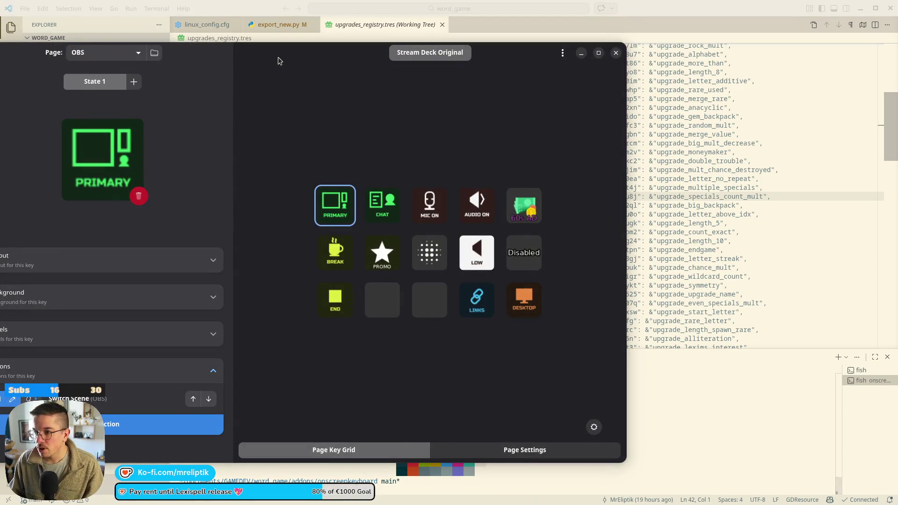
pyautogui.moveTo(277, 61); pyautogui.dragTo(383, 64)
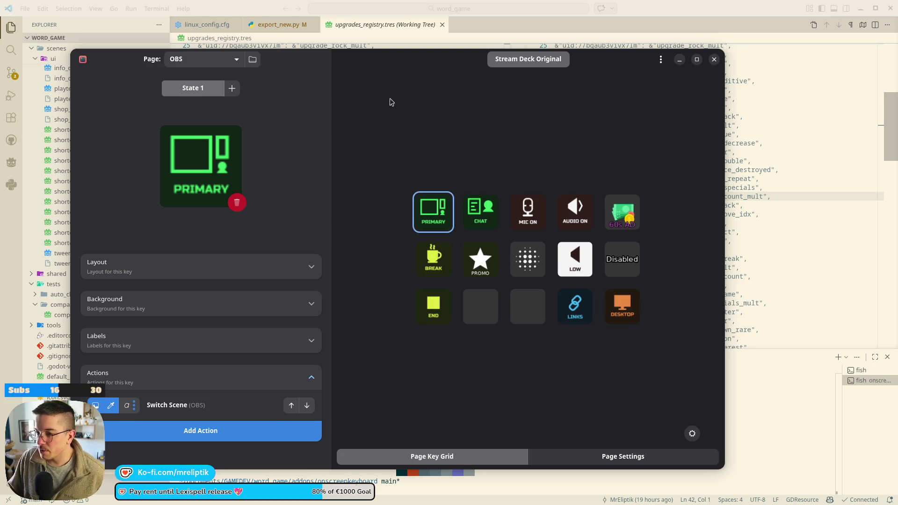
pyautogui.click(713, 59)
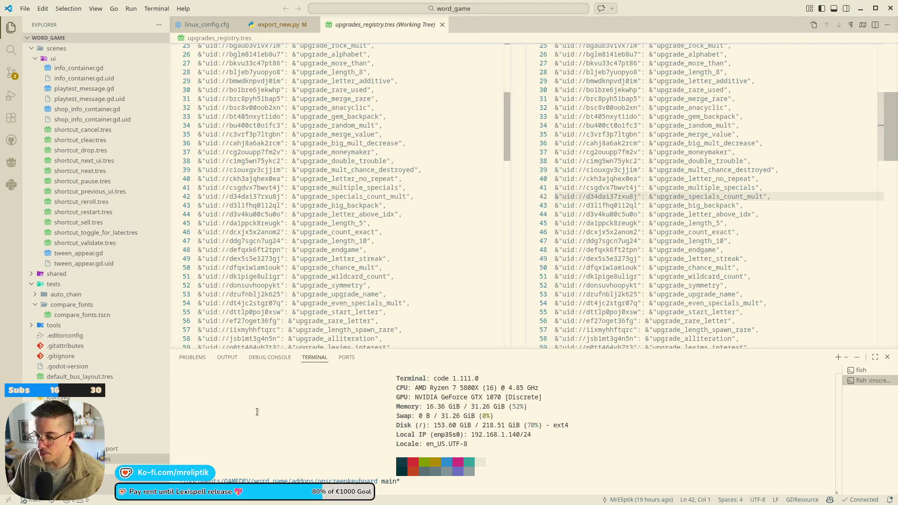
# Close the upgrades_registry.tres diff, show linux_config.cfg, then switch to the Godot editor.
pyautogui.middleClick(370, 24)
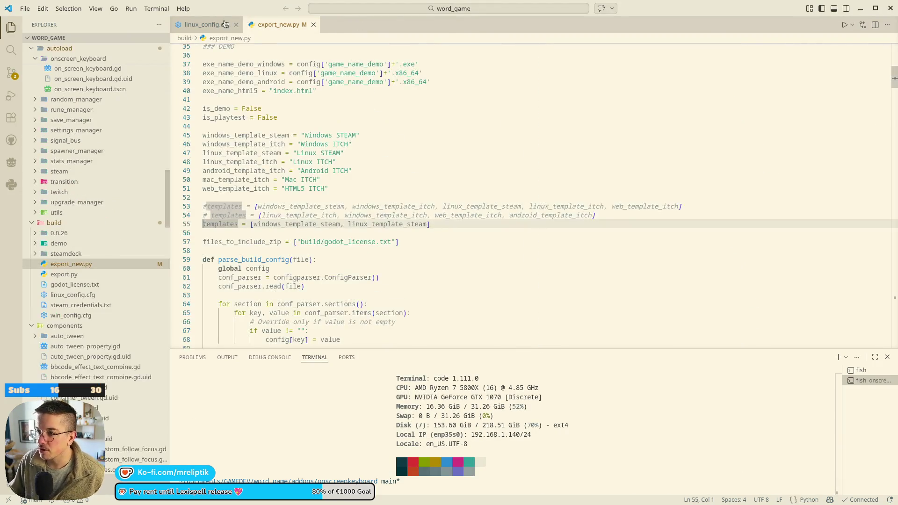
pyautogui.click(206, 24)
pyautogui.hotkey('alt', 'Tab')
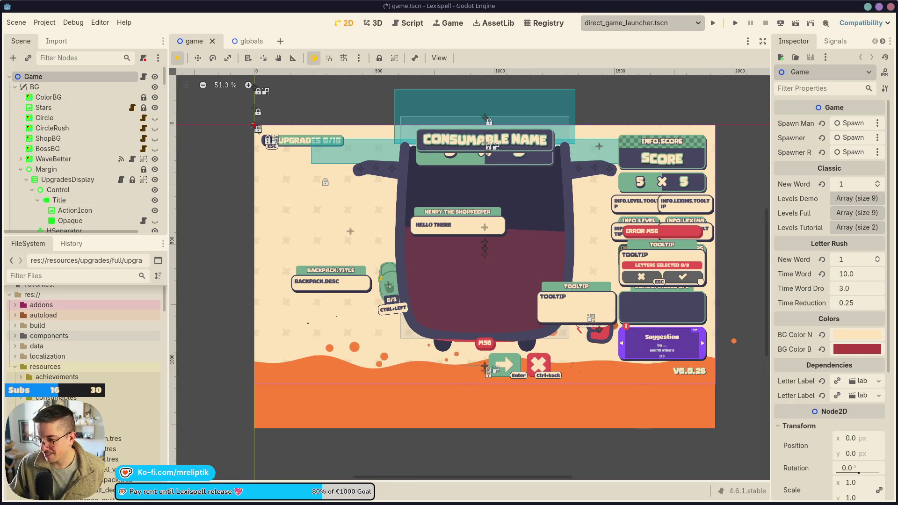
# Open StreamController on its OBS page over Godot's game.tscn scene by searching 'rec' in the launcher.
pyautogui.hscroll(2, 635, 397)
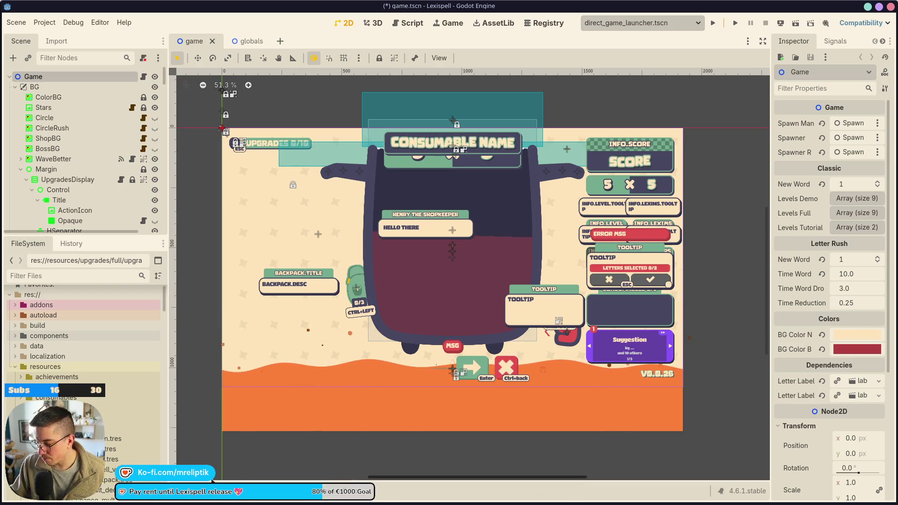
pyautogui.moveTo(211, 503)
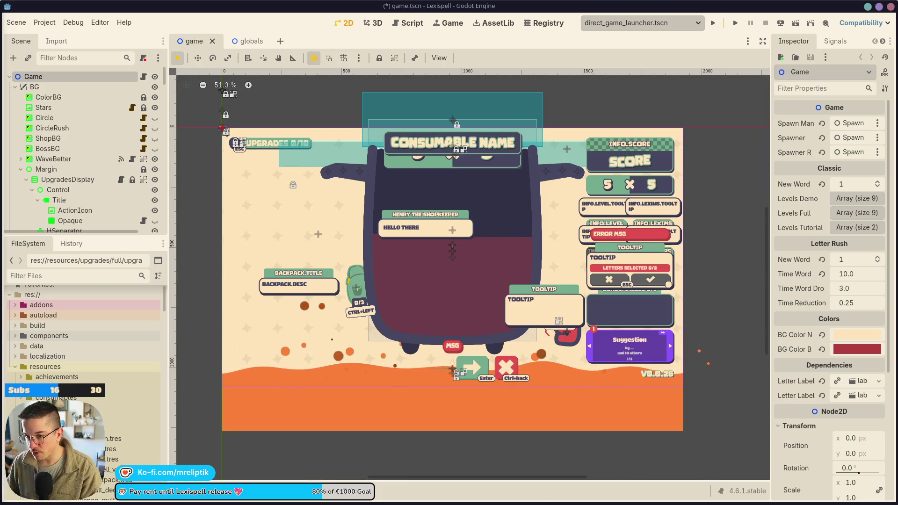
pyautogui.press('super')
pyautogui.write('rec')
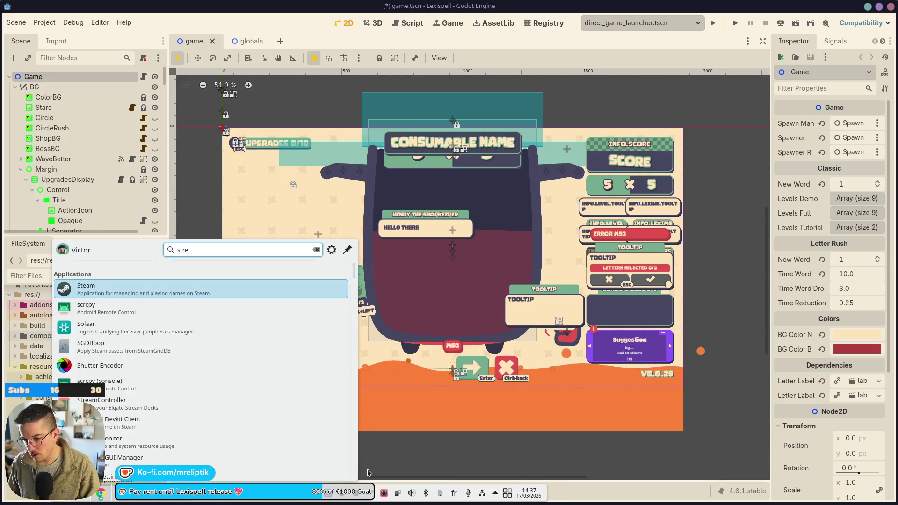
pyautogui.press('Escape')
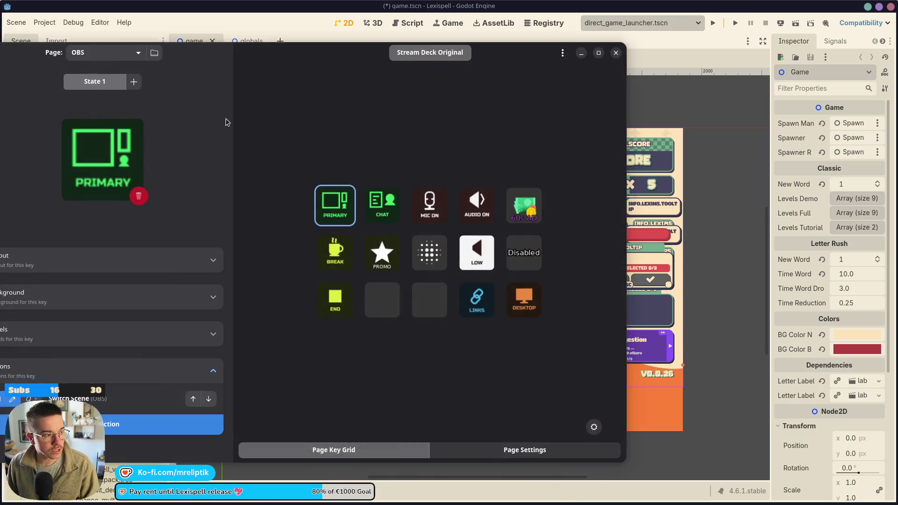
# Select the empty key in row 3, column 2, and shift the window about 215 px right.
pyautogui.click(415, 292)
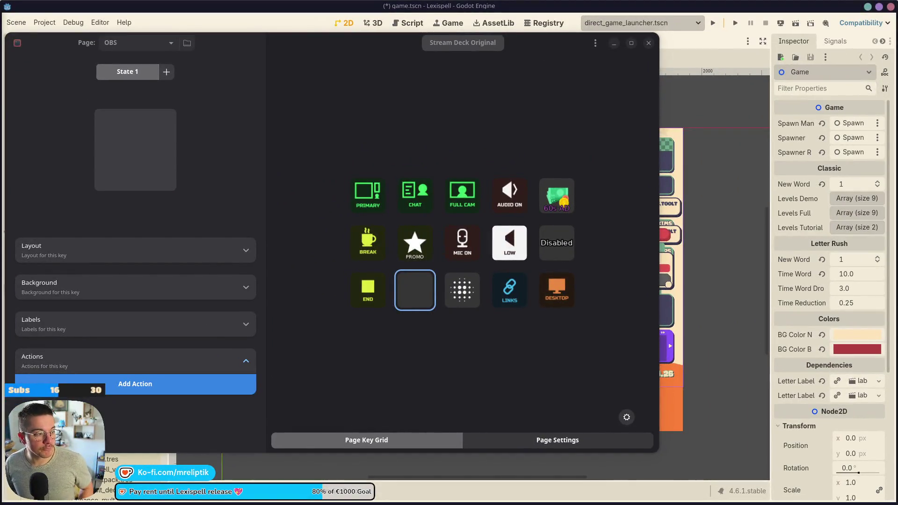
pyautogui.click(431, 69)
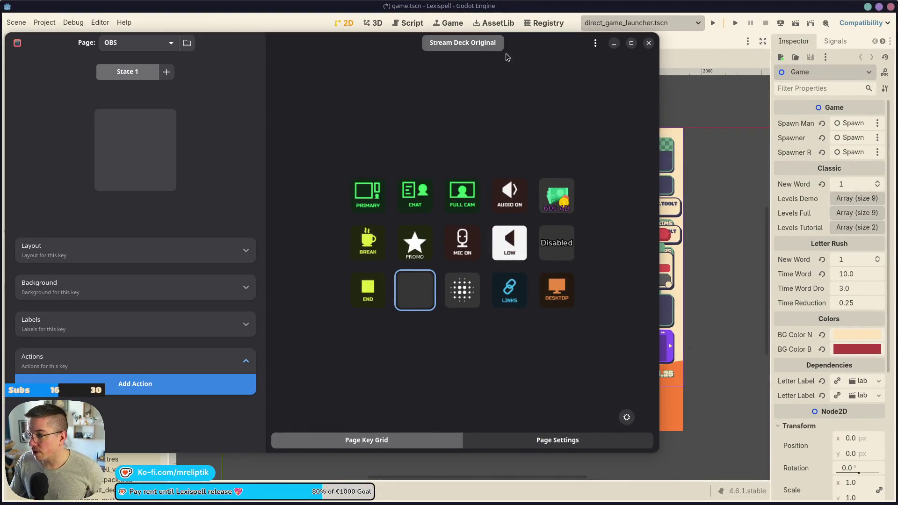
pyautogui.moveTo(554, 42); pyautogui.dragTo(653, 44)
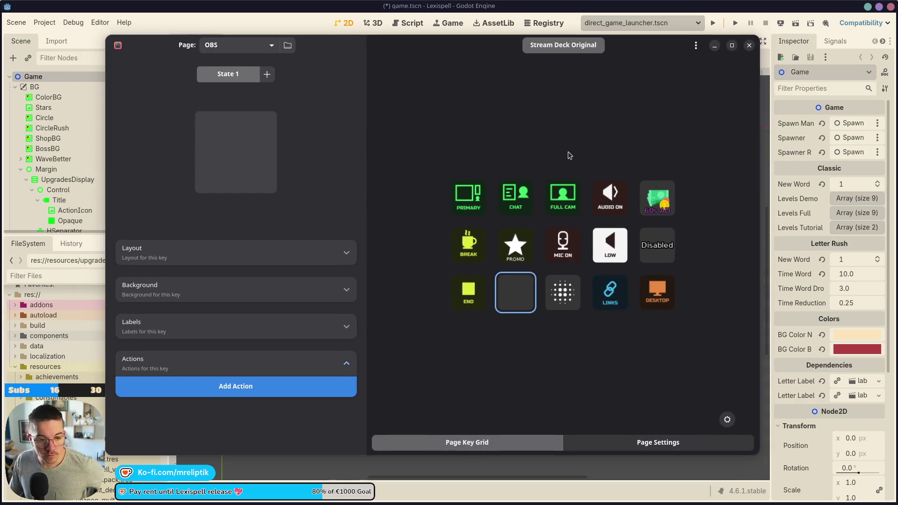
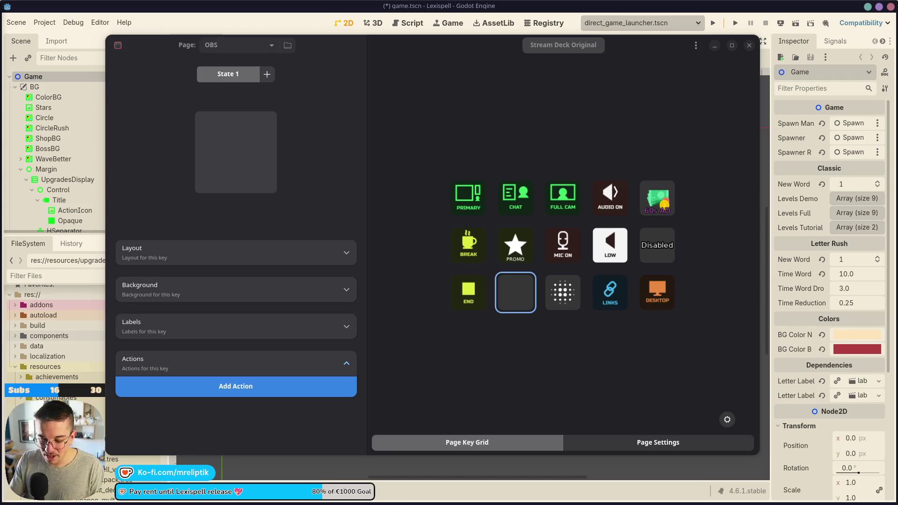
# Focus the StreamController window showing the OBS page key grid with a blank key's settings.
pyautogui.click(412, 80)
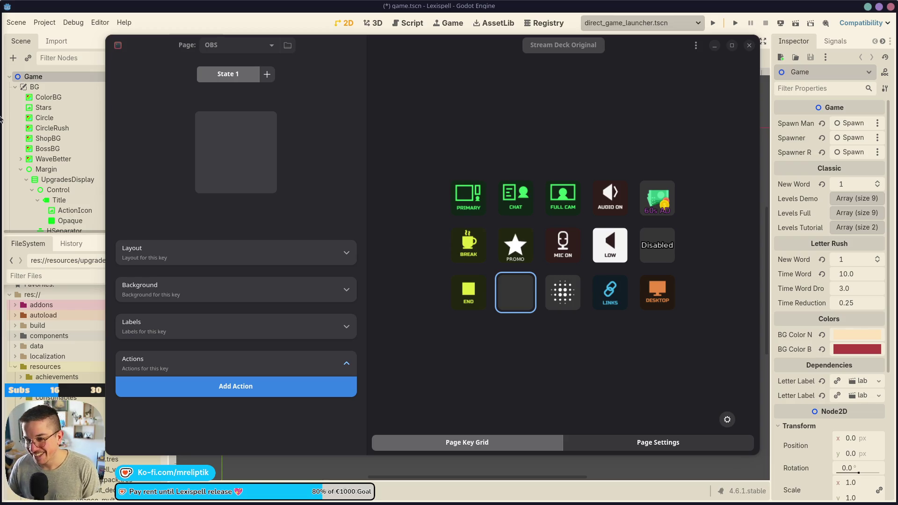
pyautogui.click(458, 159)
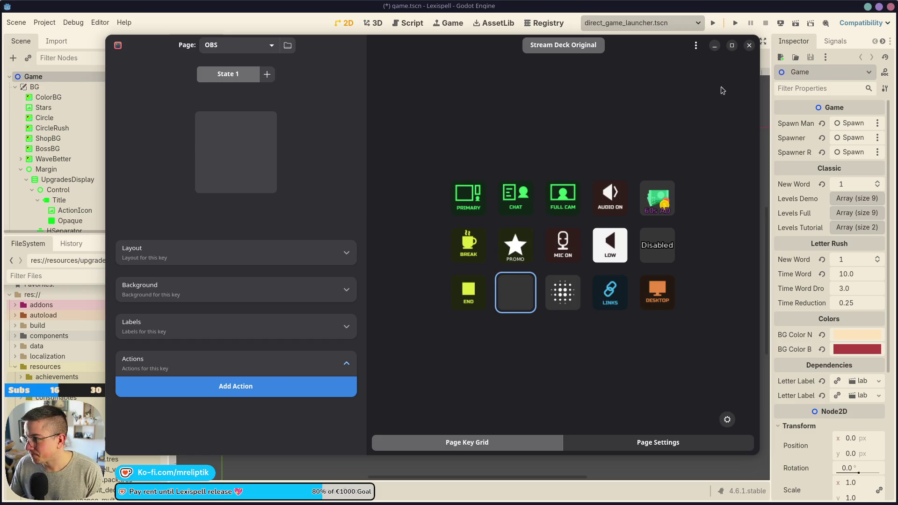
# Close StreamController and save the open Godot game scene.
pyautogui.click(749, 45)
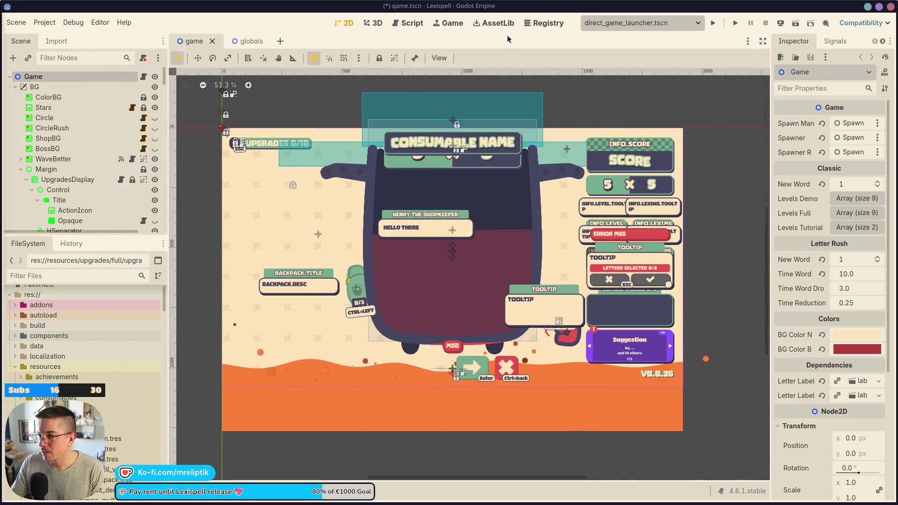
pyautogui.hotkey('ctrl', 'space')
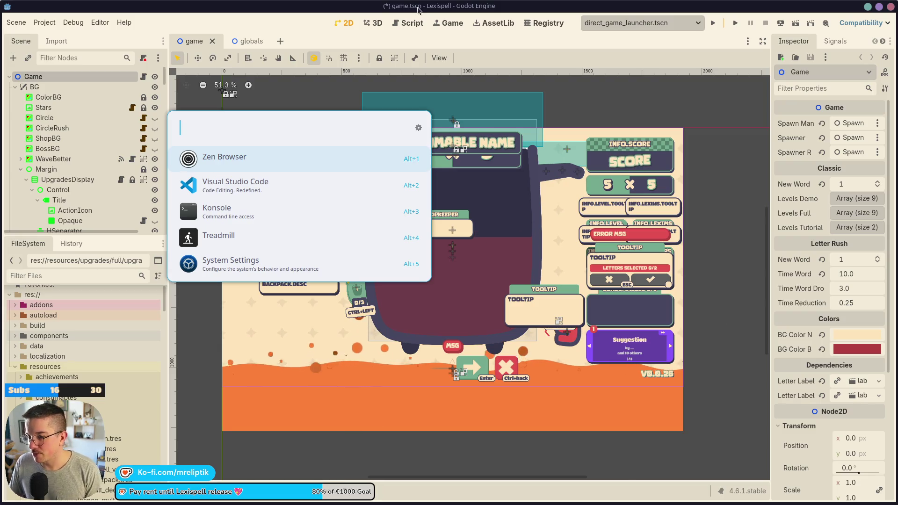
pyautogui.press('Escape')
pyautogui.hotkey('ctrl', 's')
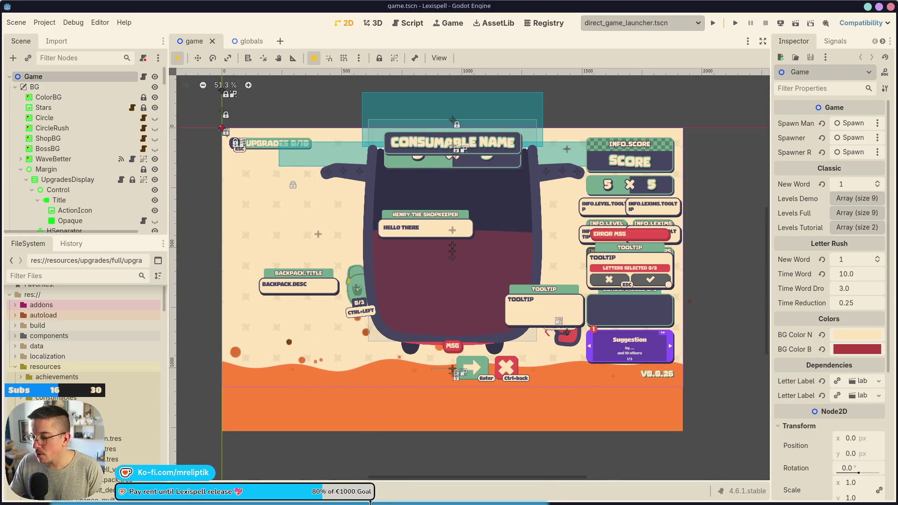
# Open System Tray Settings from the tray and change the Screen casting entry's visibility.
pyautogui.moveTo(367, 501)
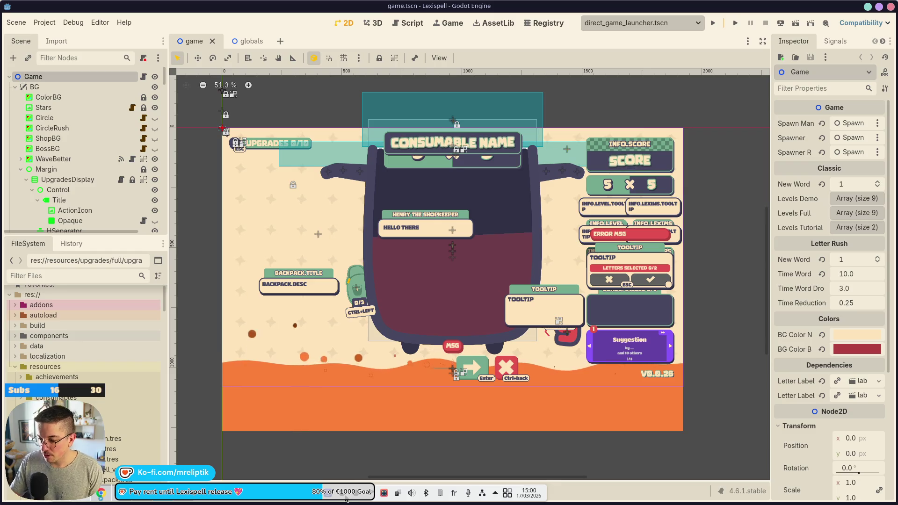
pyautogui.click(495, 493)
pyautogui.click(467, 284)
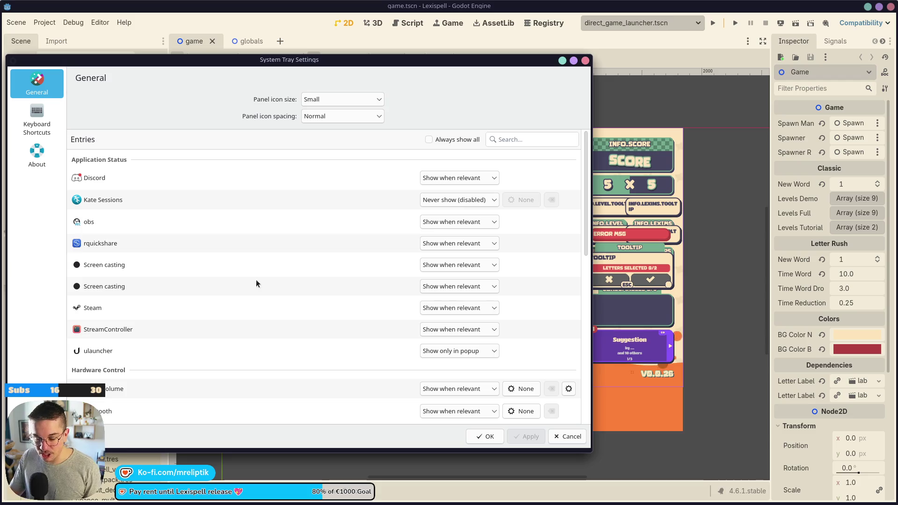
pyautogui.moveTo(341, 60); pyautogui.dragTo(411, 58)
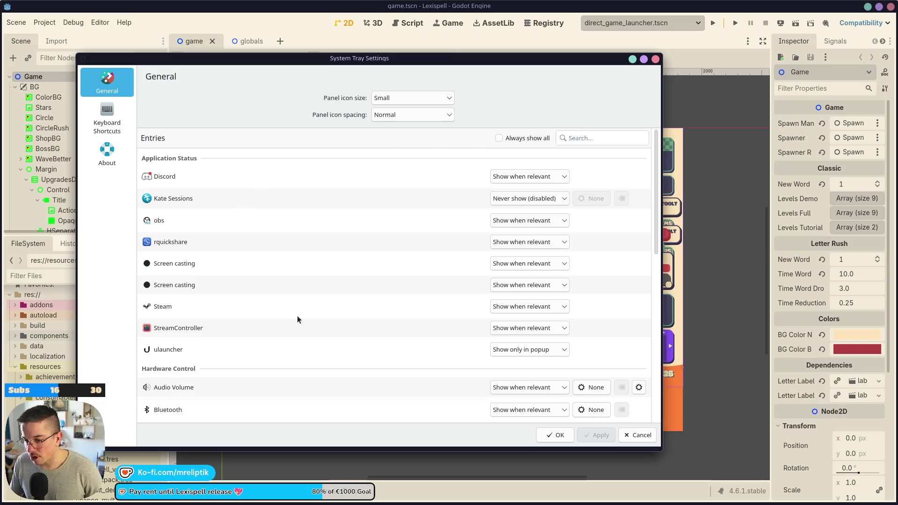
pyautogui.click(521, 263)
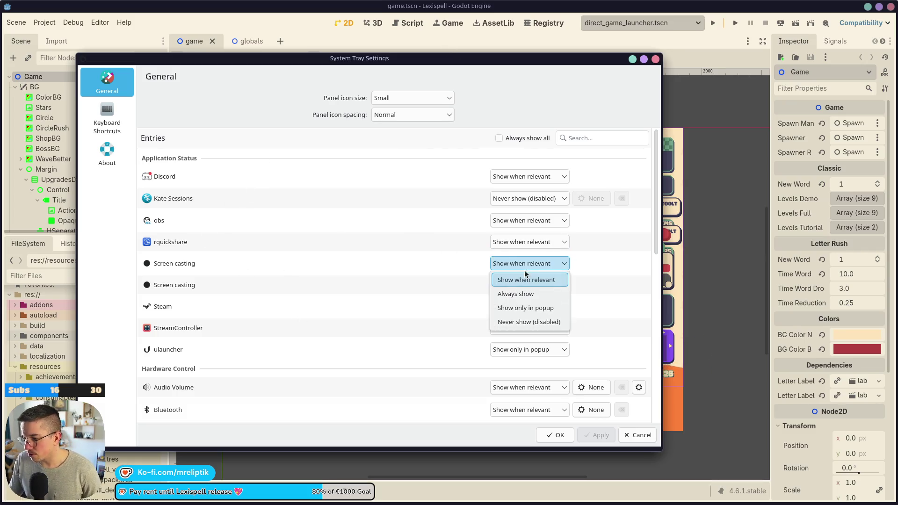
pyautogui.click(526, 322)
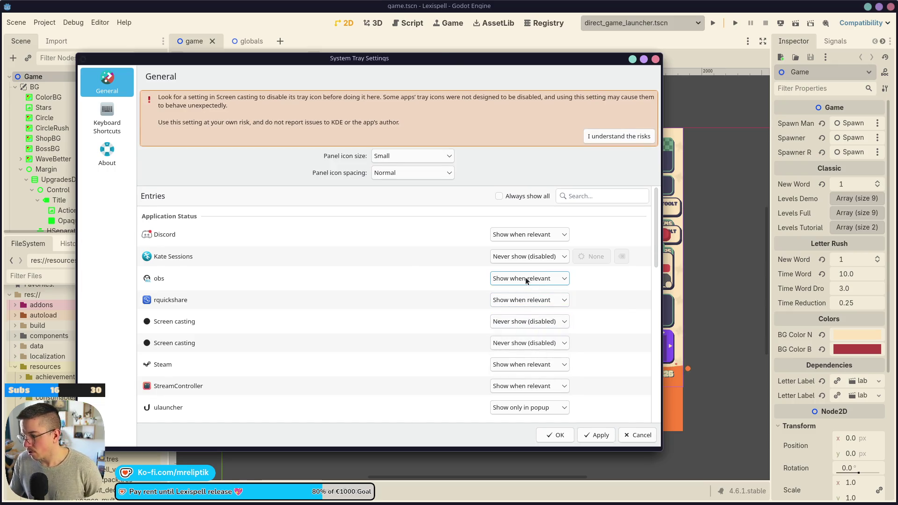
# Set rquickshare and both Screen casting entries to Show only in popup, then confirm with OK.
pyautogui.scroll(-1, 521, 300)
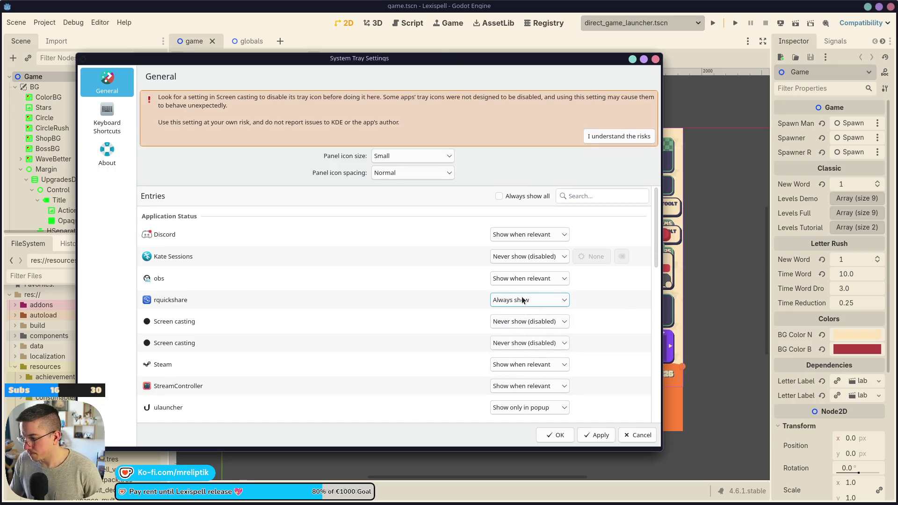
pyautogui.click(529, 299)
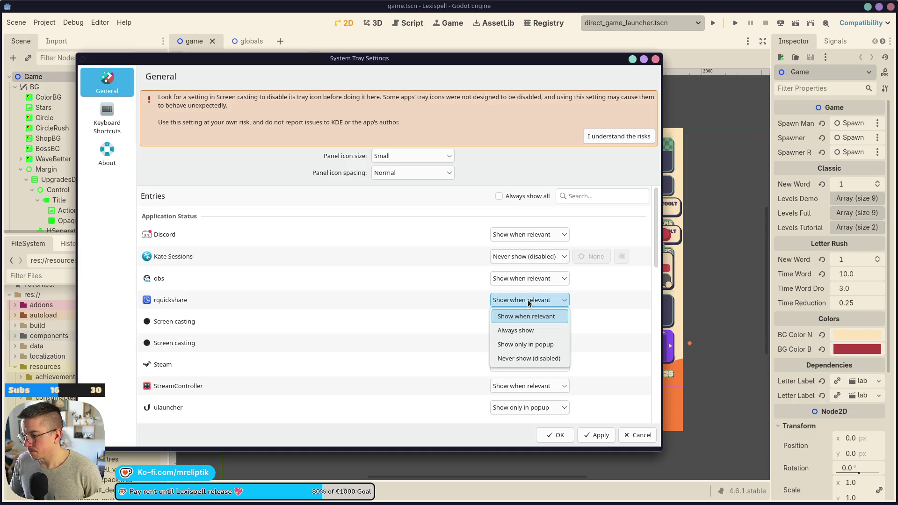
pyautogui.click(524, 344)
pyautogui.scroll(1, 504, 322)
pyautogui.click(515, 342)
pyautogui.click(518, 368)
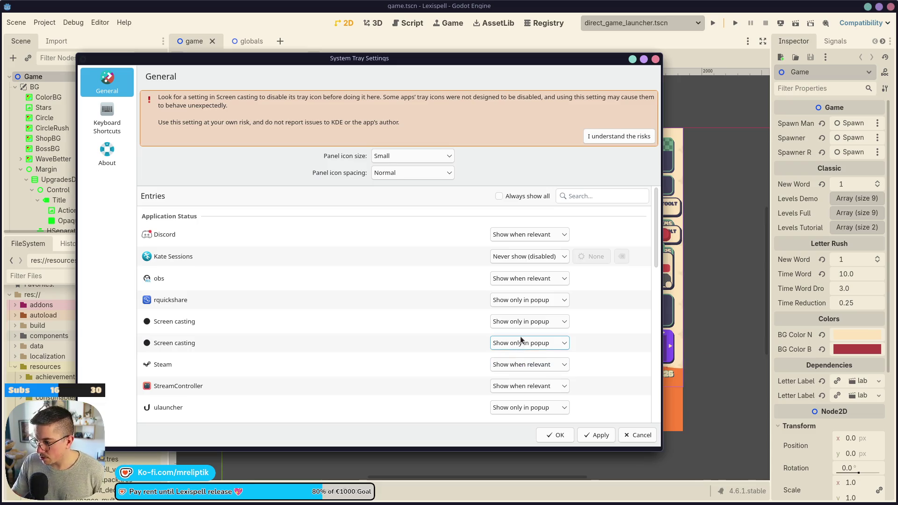
pyautogui.click(561, 434)
pyautogui.moveTo(534, 502)
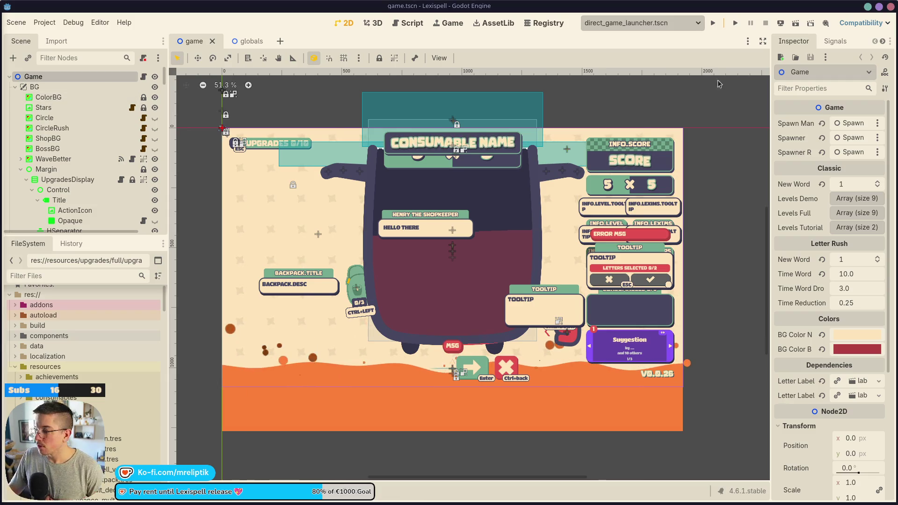
# Move off the Godot editor onto a blank desktop workspace.
pyautogui.moveTo(331, 483)
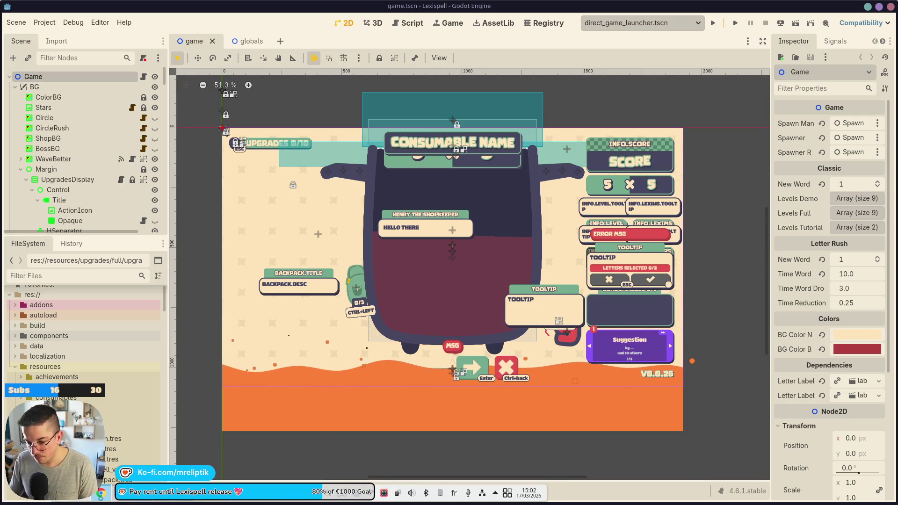
pyautogui.moveTo(143, 500)
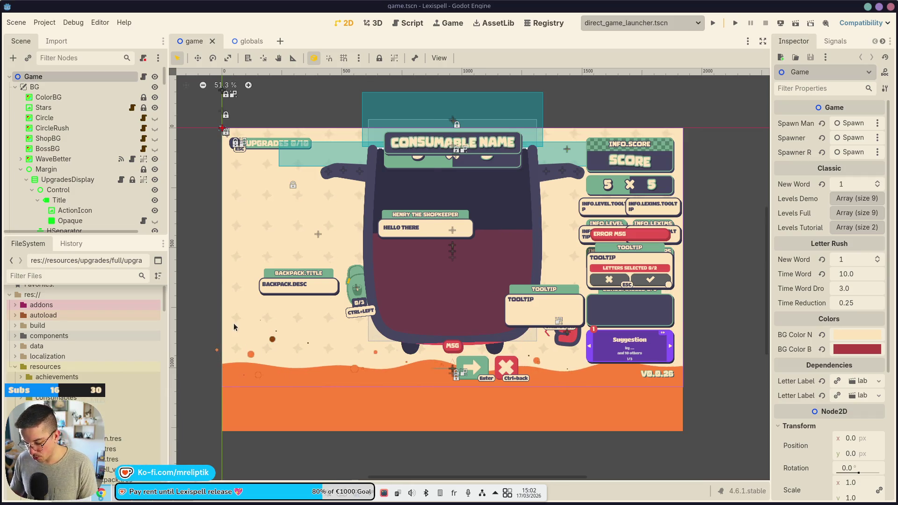
pyautogui.press('super')
pyautogui.press('Escape')
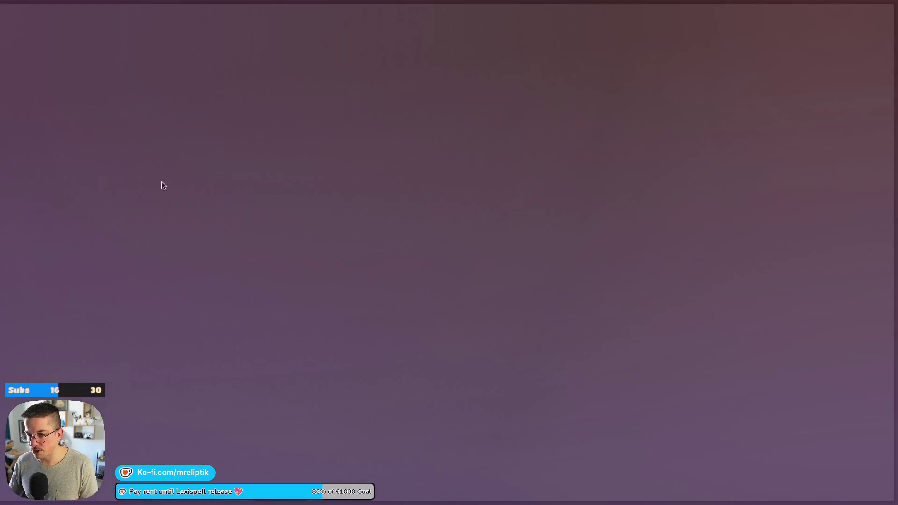
# Switch to the browser workspace and review YouTube Studio's Live streaming stream settings.
pyautogui.press('super+1')
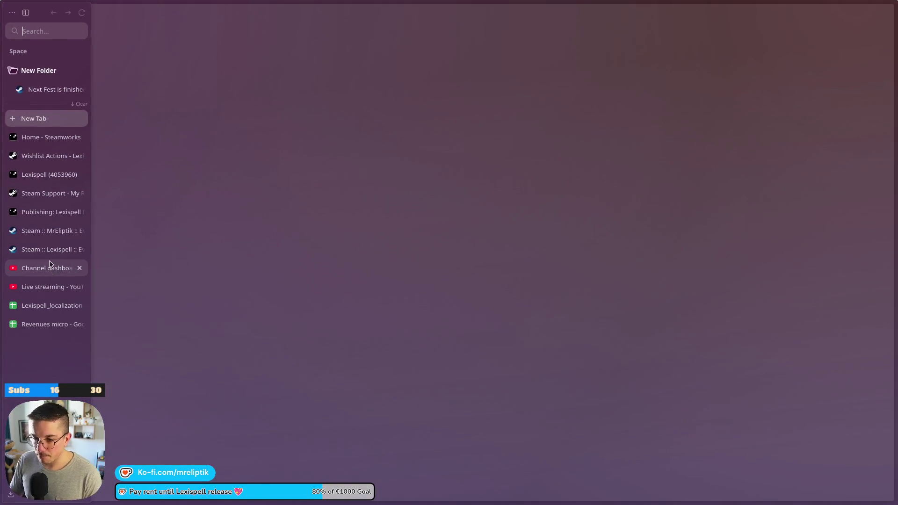
pyautogui.click(36, 289)
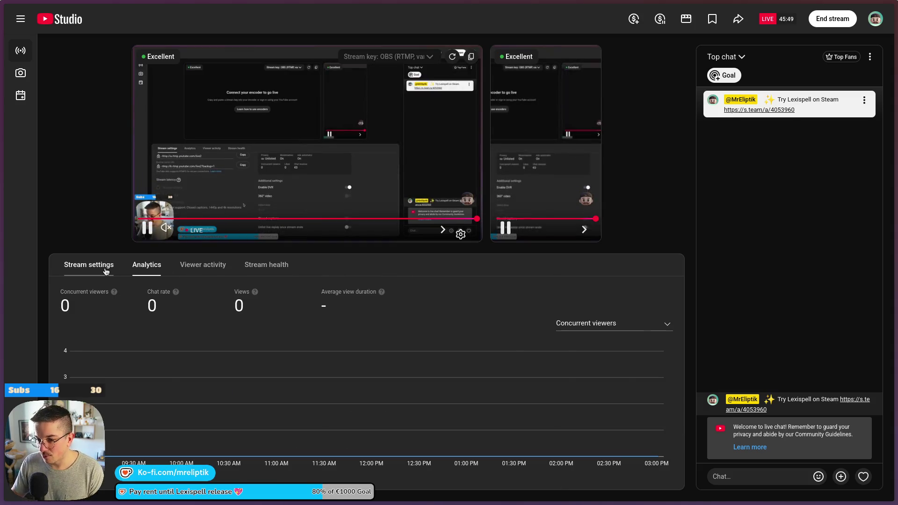
pyautogui.scroll(-2, 216, 350)
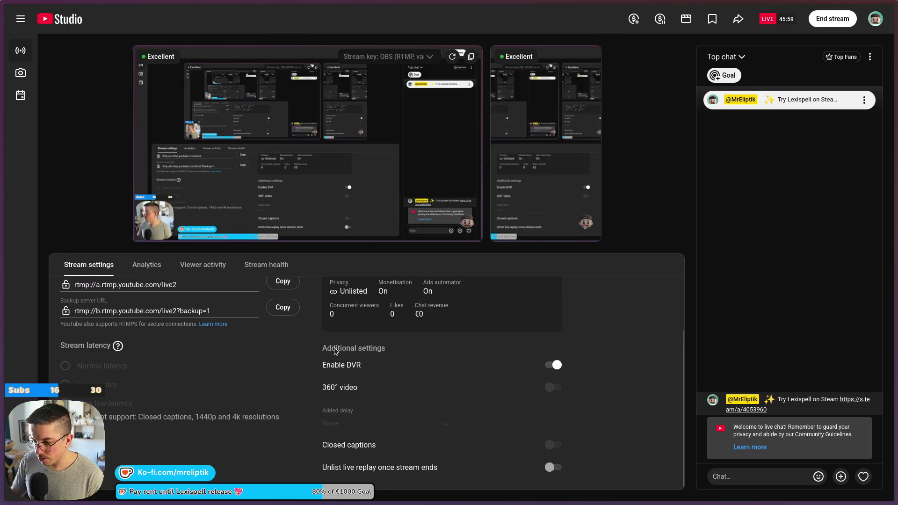
pyautogui.scroll(2, 373, 397)
# Change the live stream's visibility to Public in Edit settings and save it.
pyautogui.click(536, 304)
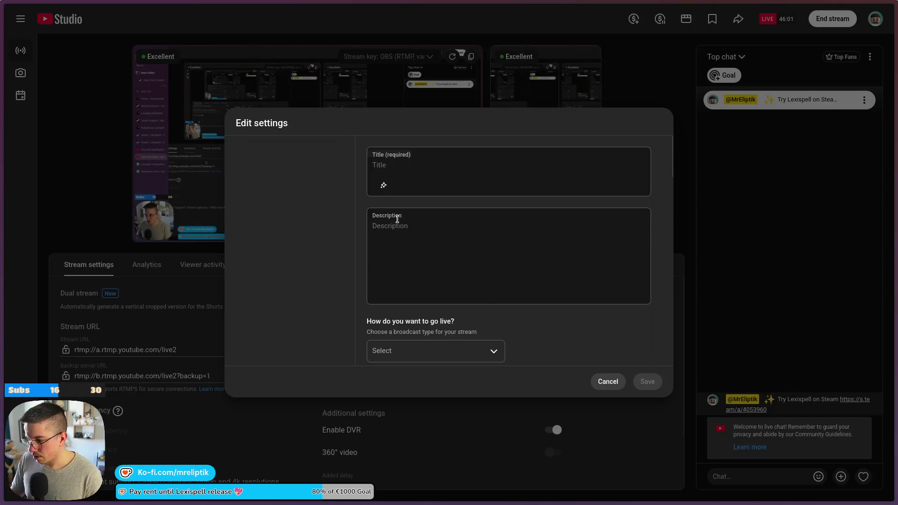
pyautogui.scroll(-15, 462, 316)
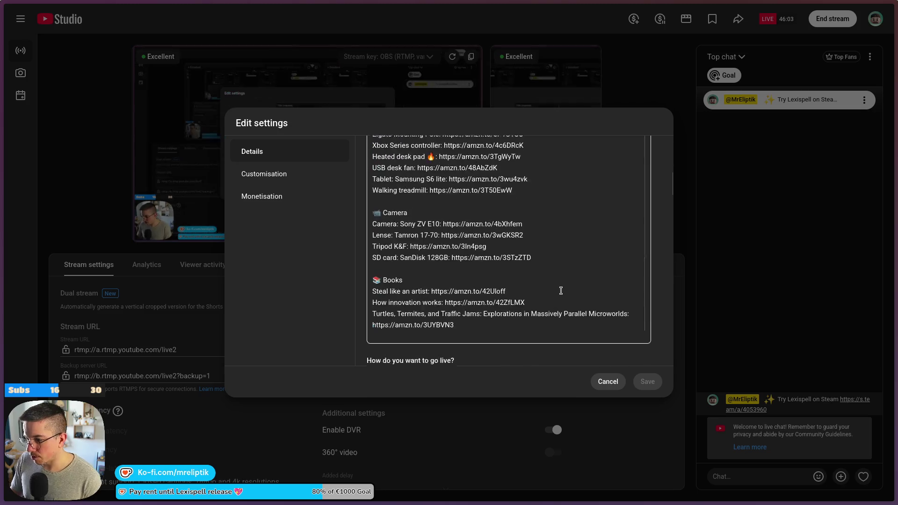
pyautogui.click(412, 187)
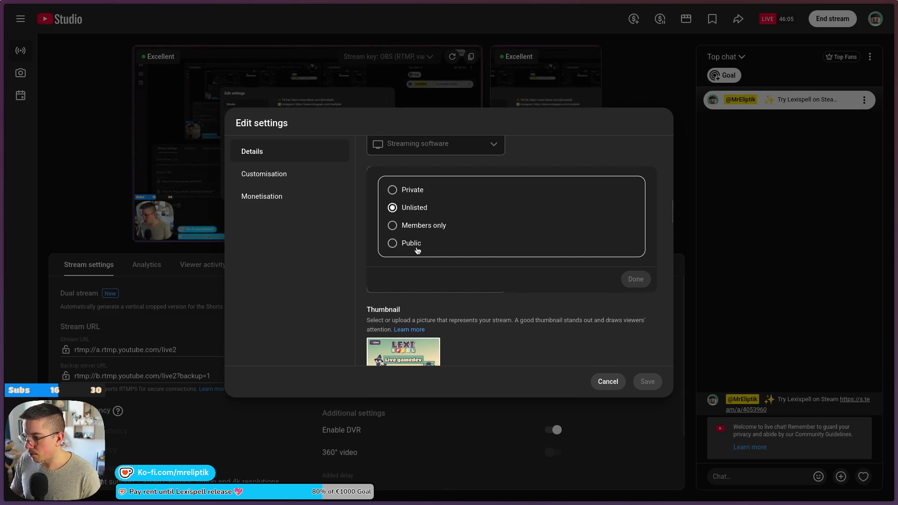
pyautogui.click(412, 243)
pyautogui.press('Escape')
pyautogui.click(444, 183)
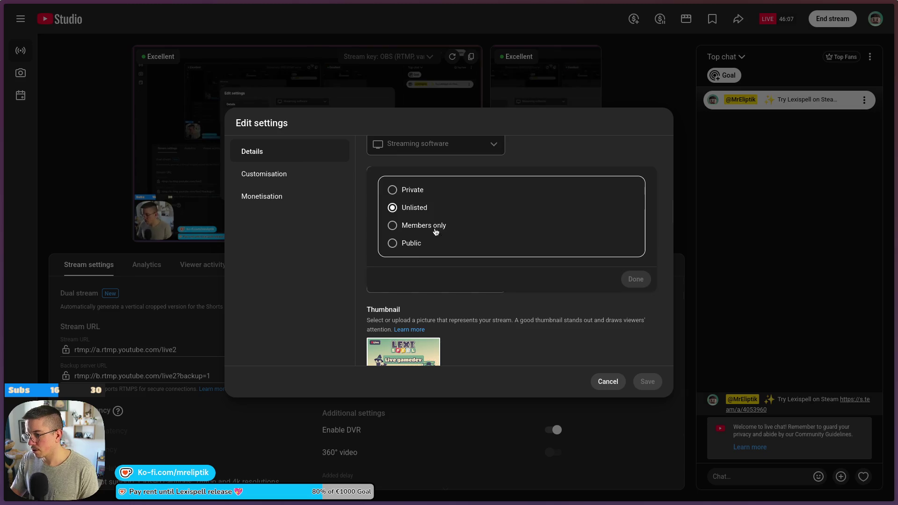
pyautogui.click(418, 241)
pyautogui.click(636, 279)
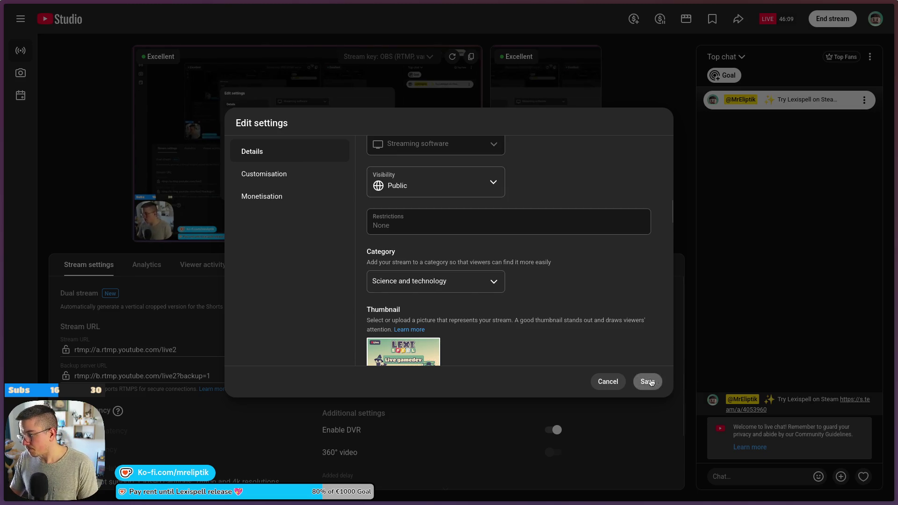
pyautogui.click(647, 381)
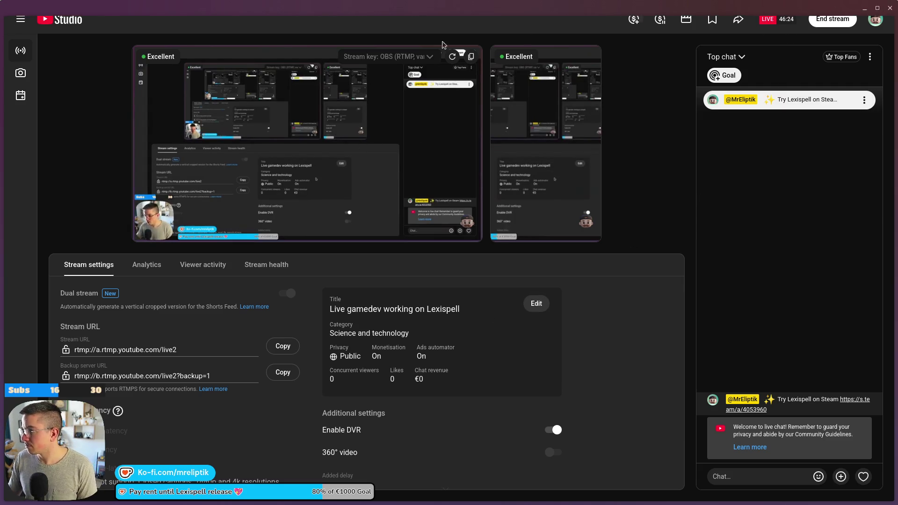
pyautogui.moveTo(2, 224)
pyautogui.click(45, 268)
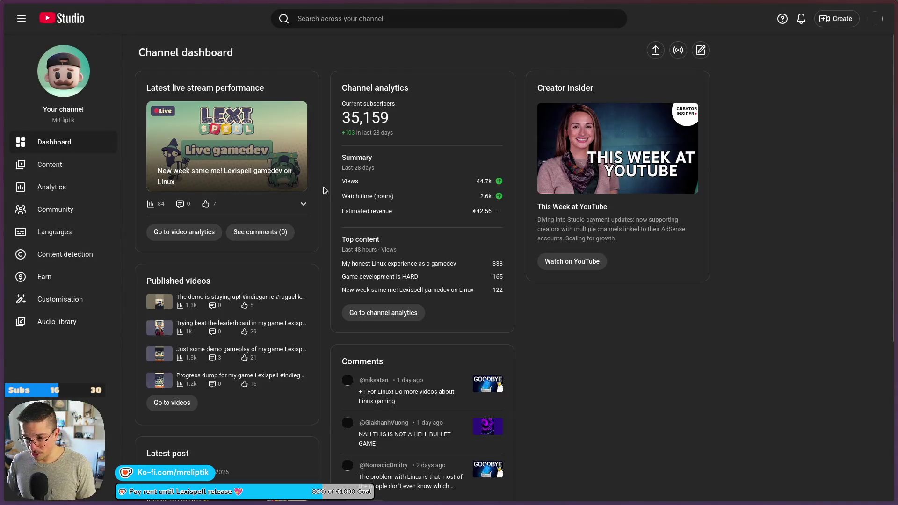
pyautogui.moveTo(2, 234)
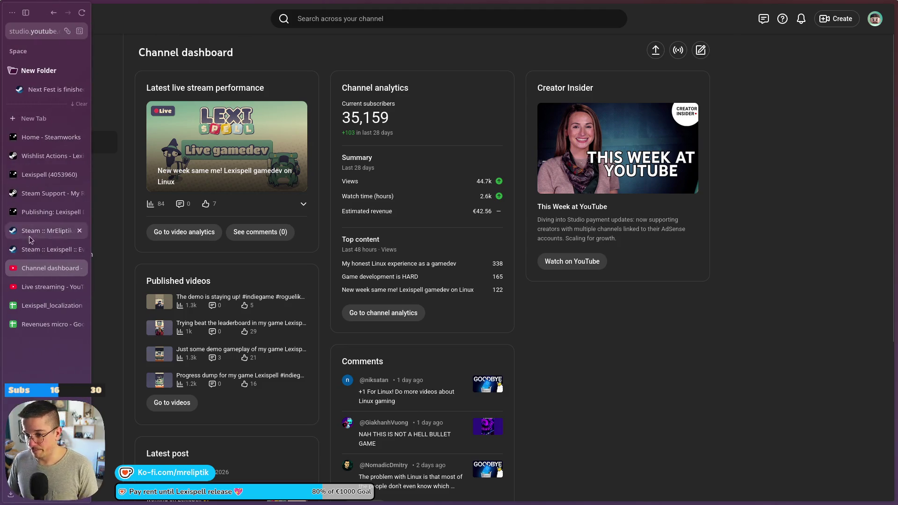
pyautogui.click(43, 287)
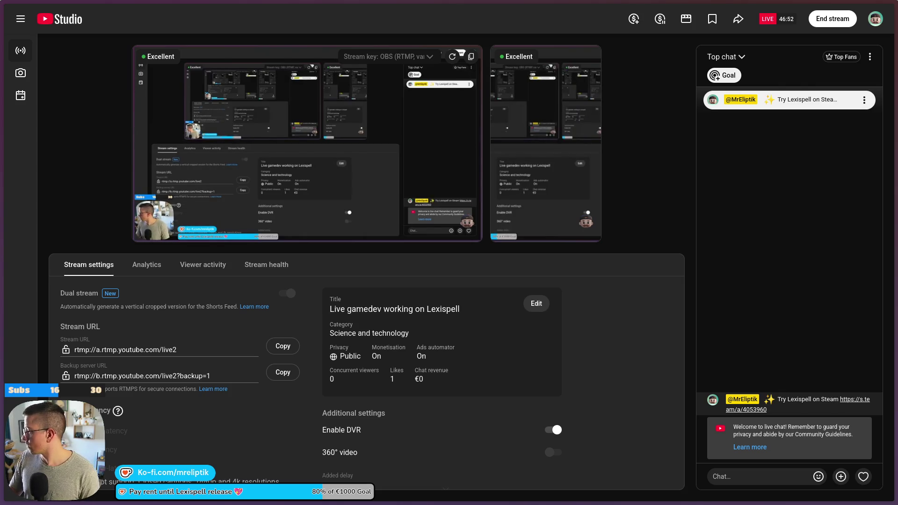
pyautogui.moveTo(747, 4)
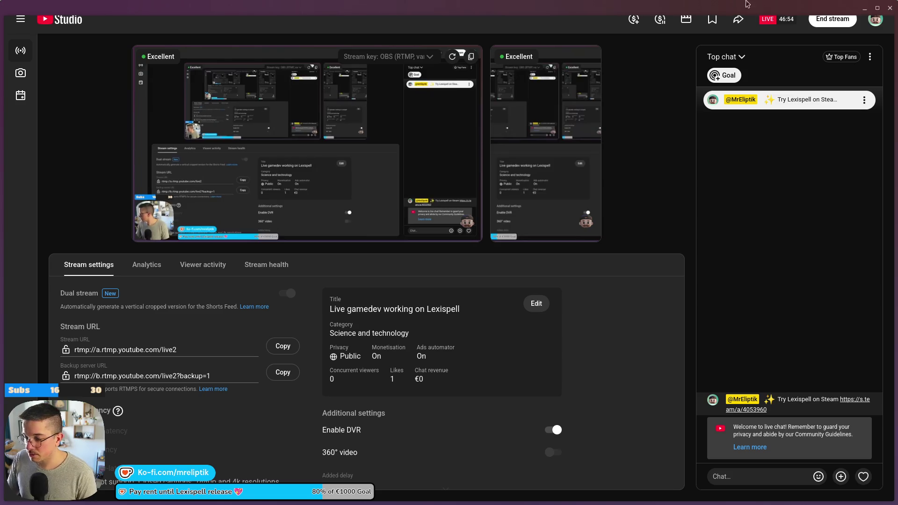
pyautogui.click(889, 8)
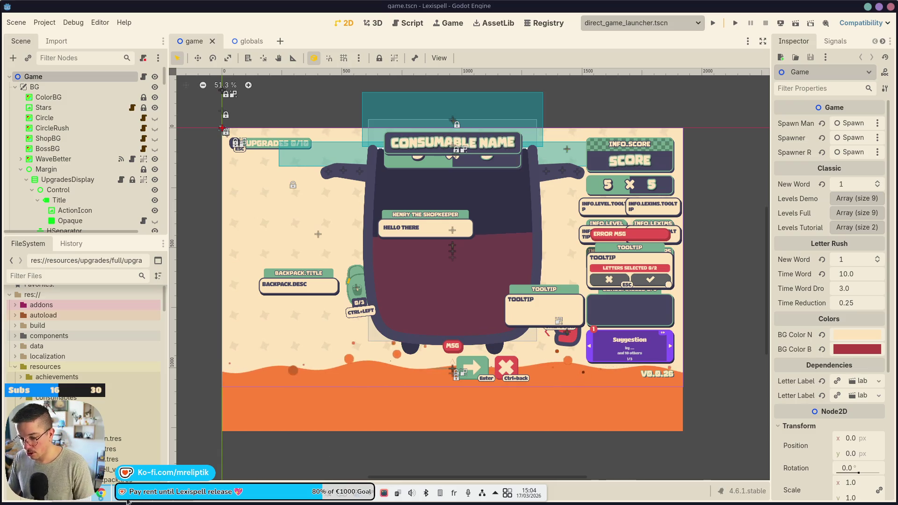
# Launch Zen Browser from the app launcher by searching 'z'.
pyautogui.press('super')
pyautogui.write('ze')
pyautogui.press('Return')
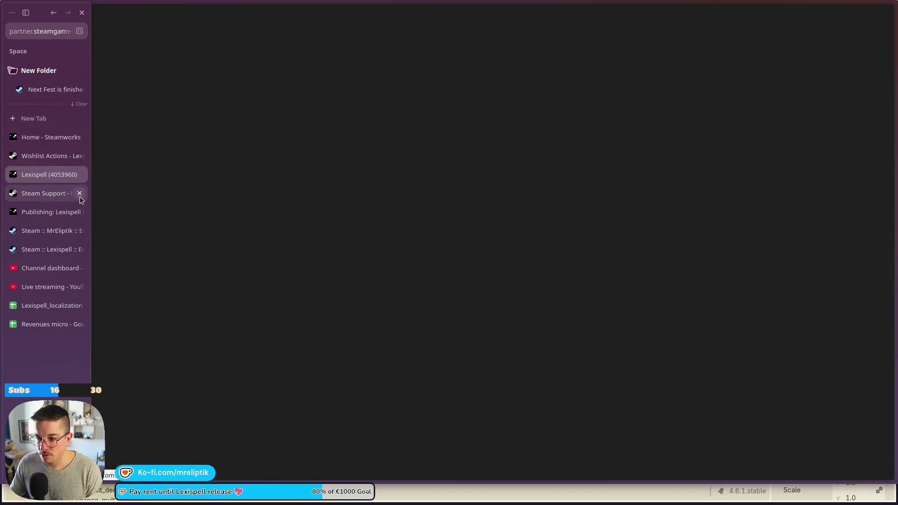
# Close the Steam Support tab and review Lexispell's Wishlist Actions over 3 months and 1 month.
pyautogui.click(79, 193)
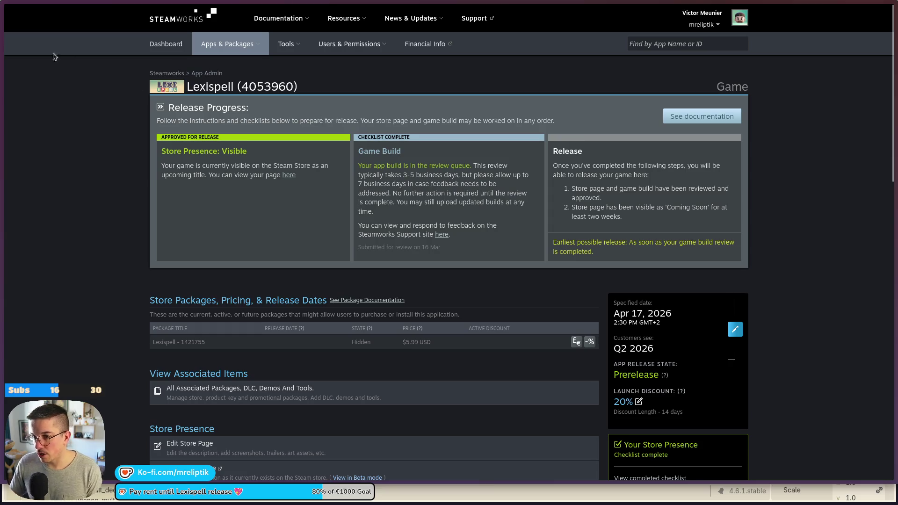
pyautogui.moveTo(4, 187)
pyautogui.click(56, 157)
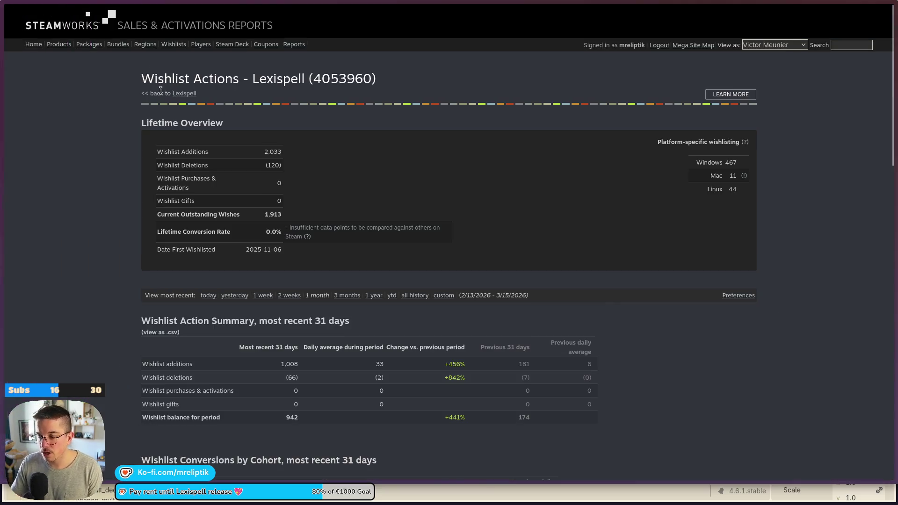
pyautogui.click(345, 296)
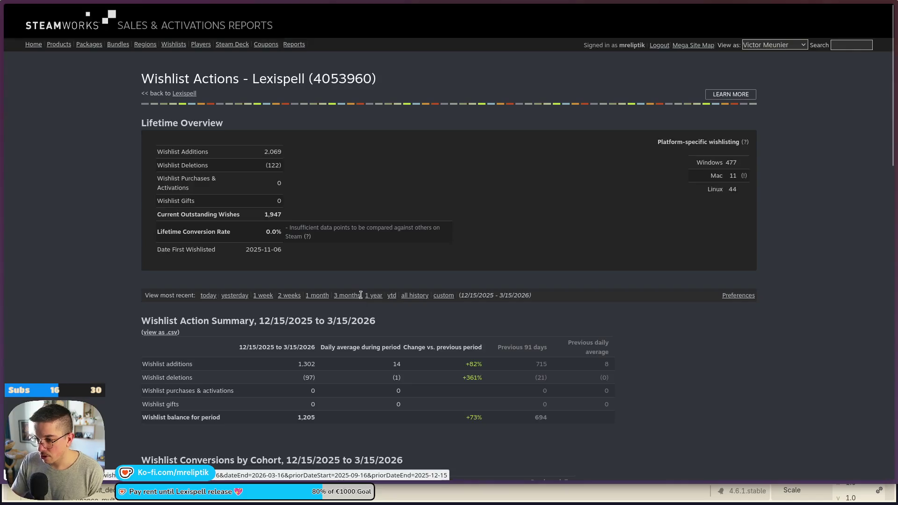
pyautogui.scroll(-6, 374, 273)
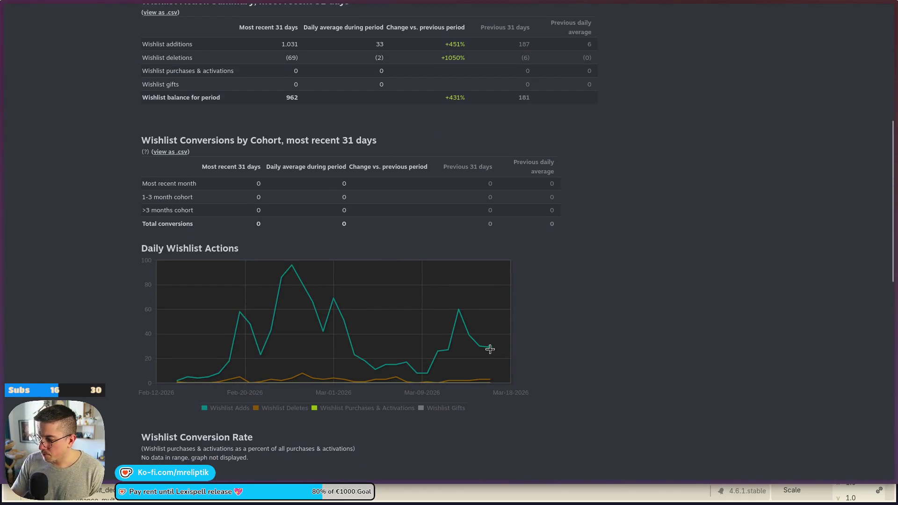
pyautogui.scroll(6, 320, 260)
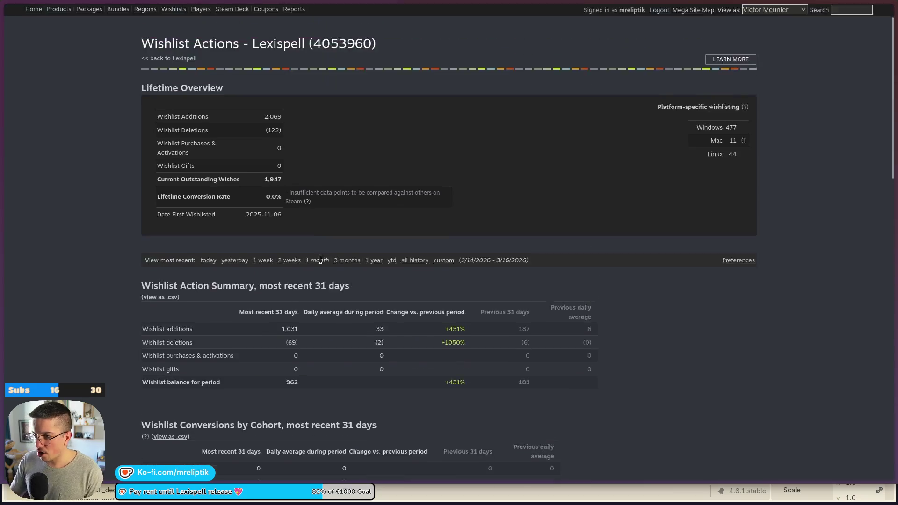
pyautogui.scroll(1, 321, 260)
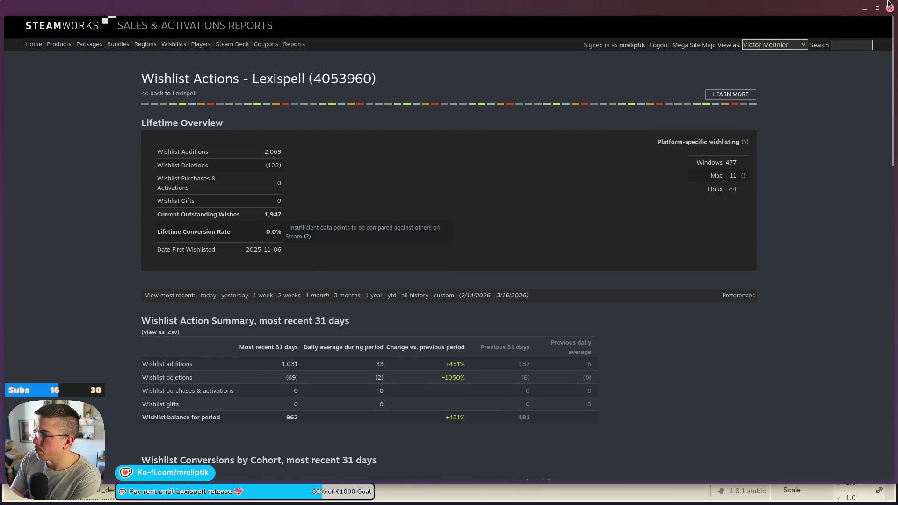
pyautogui.hotkey('alt', 'Tab')
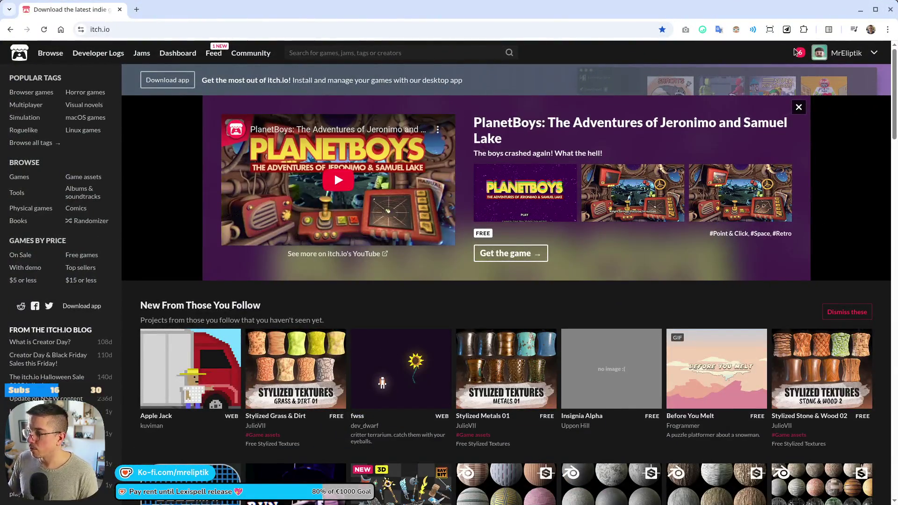
# Open the itch.io comment notification in a new tab and expand the feedback form screenshot.
pyautogui.click(800, 53)
pyautogui.middleClick(453, 195)
pyautogui.click(175, 17)
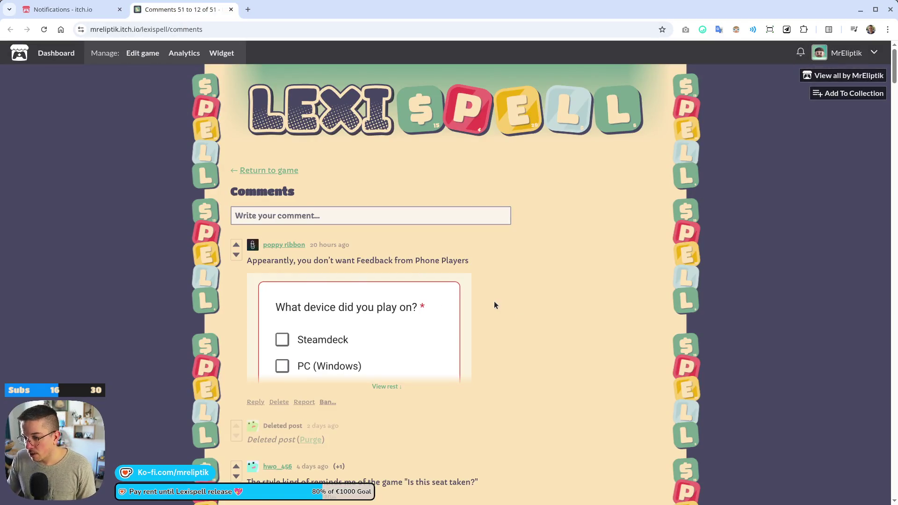
pyautogui.scroll(-3, 465, 279)
pyautogui.click(379, 274)
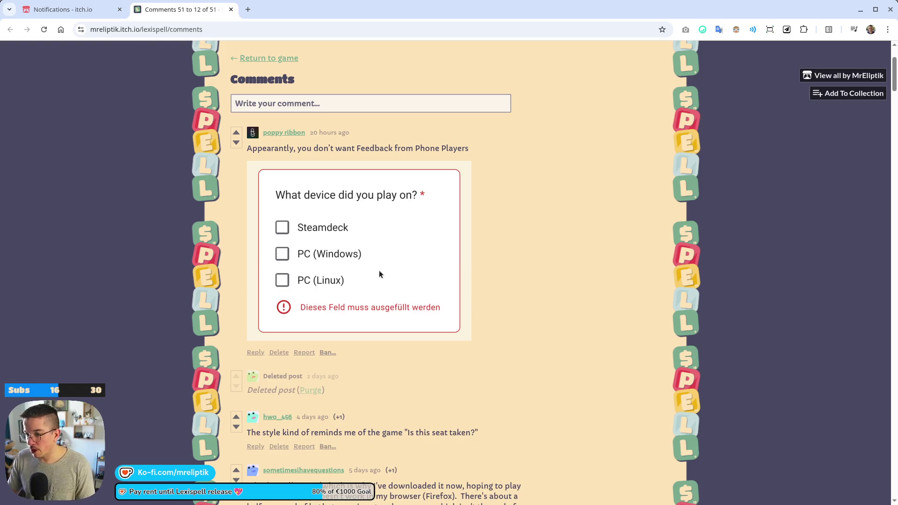
# Post a reply explaining the form was Steam-only and will be updated to include Itch.
pyautogui.click(255, 352)
pyautogui.write('The feedback form was made for Steam and when')
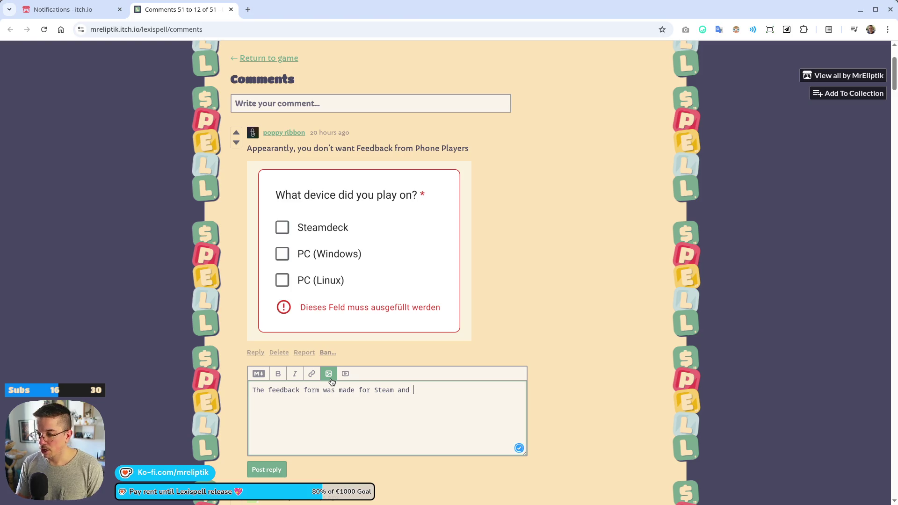
pyautogui.write('I pu')
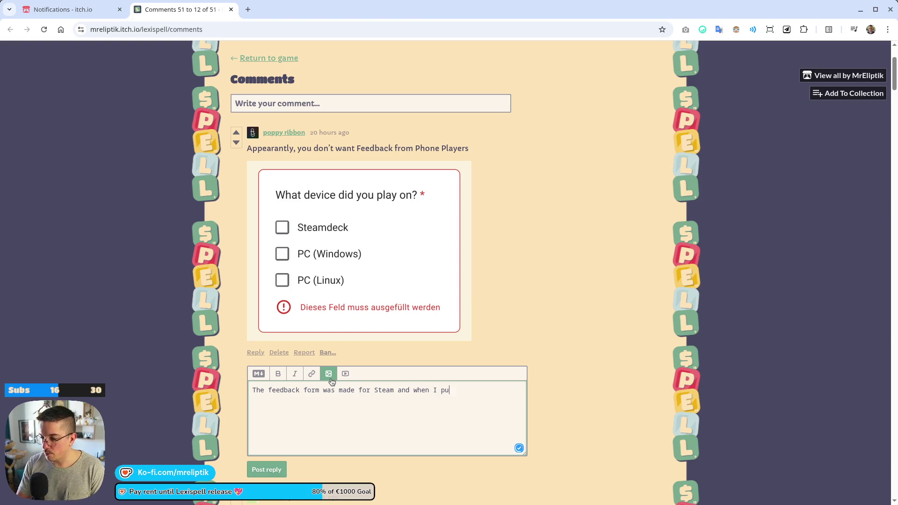
pyautogui.write('blished it itc')
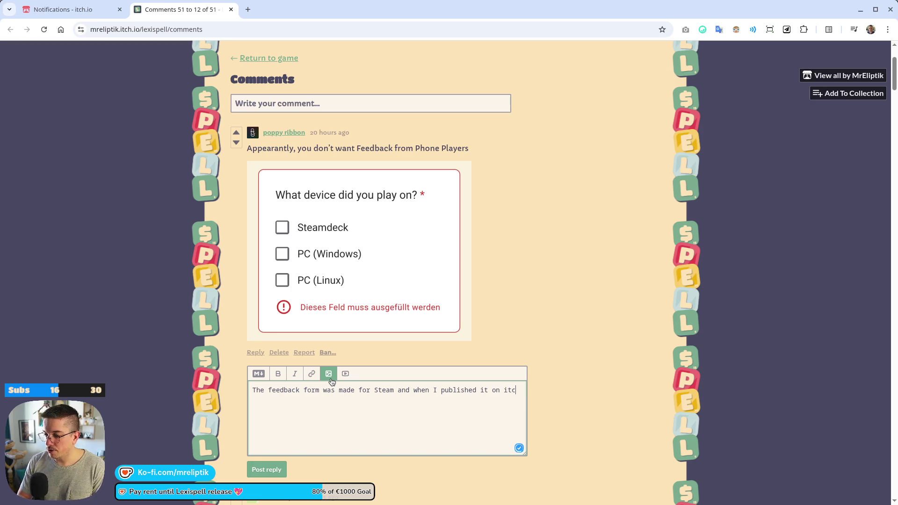
pyautogui.write("idn't ")
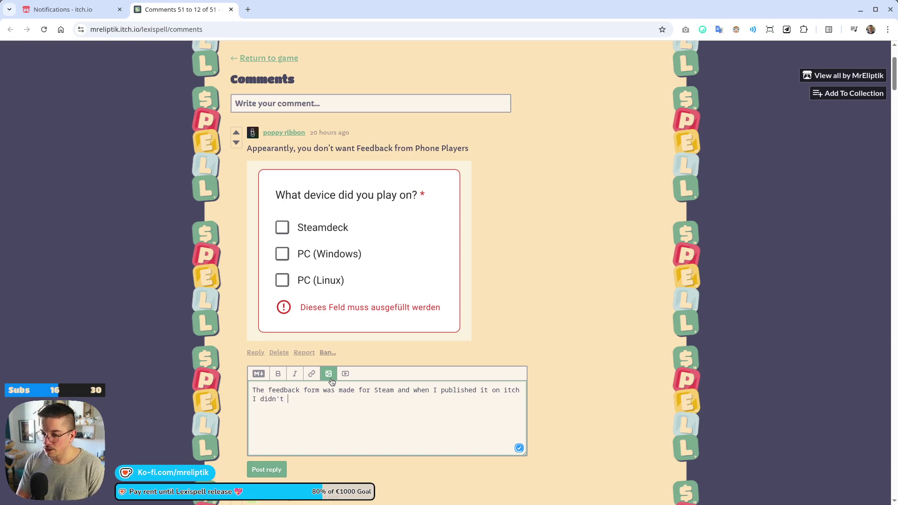
pyautogui.write('thipeo')
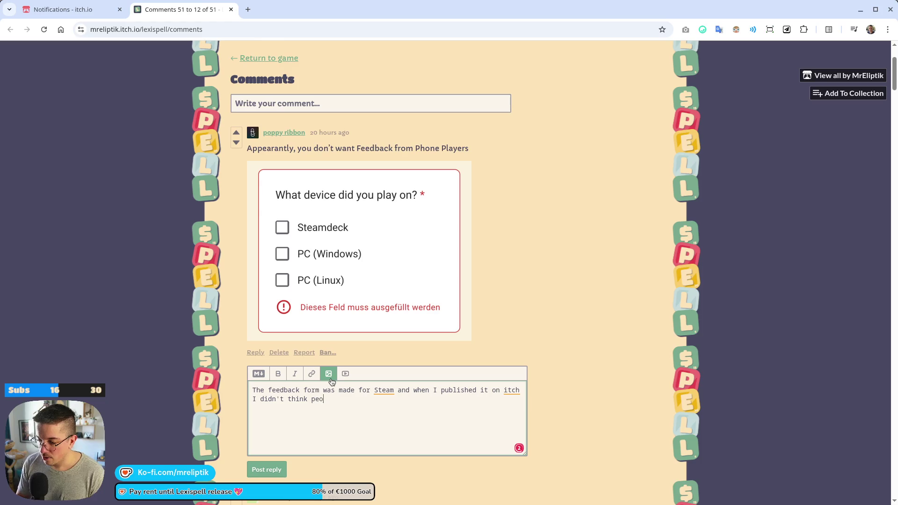
pyautogui.write('wo')
pyautogui.write('uld play')
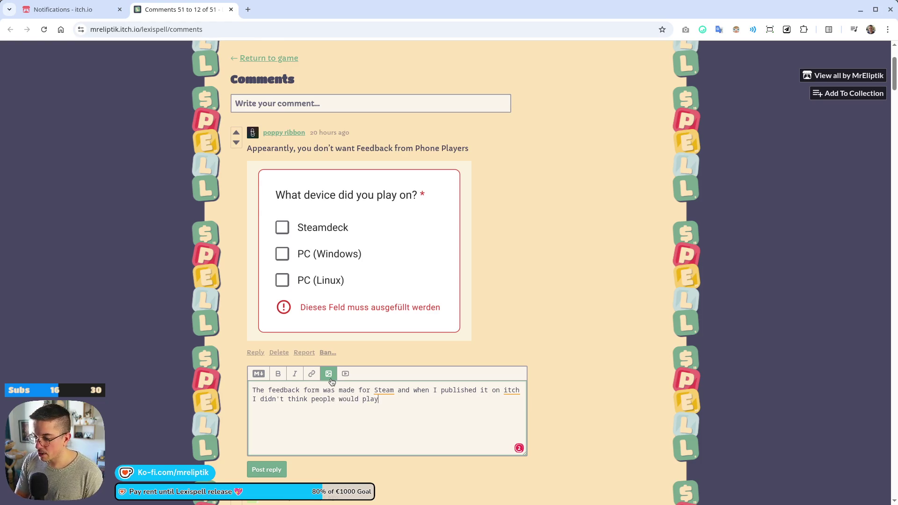
pyautogui.write(' on their ph')
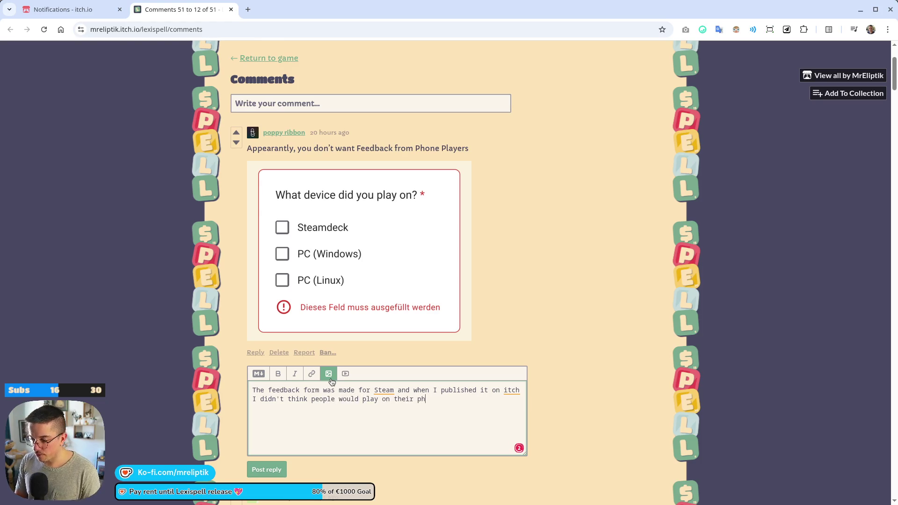
pyautogui.write('ecaudidnpus')
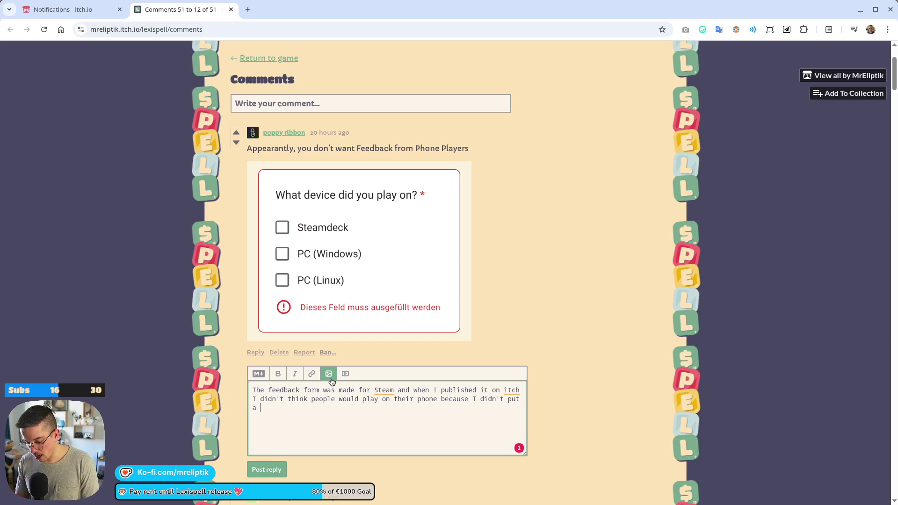
pyautogui.write('an')
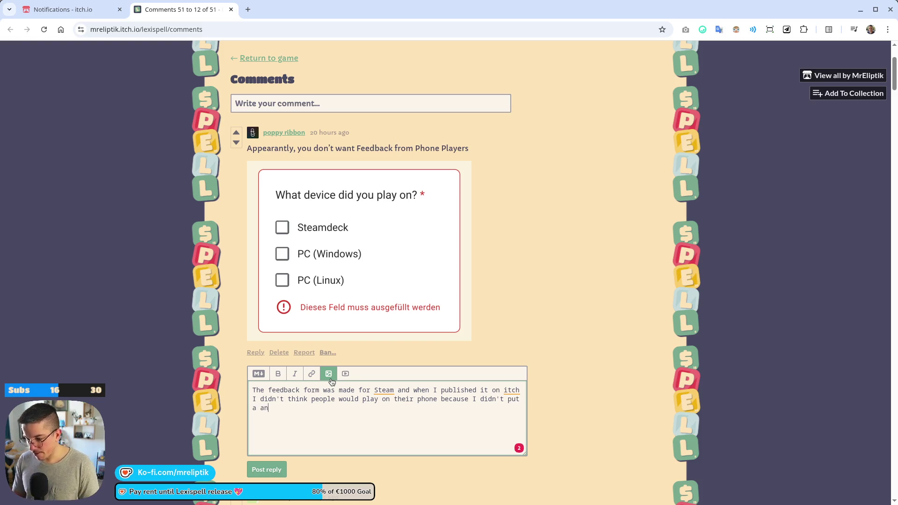
pyautogui.write('n additi')
pyautogui.press('BackSpace')
pyautogui.press('BackSpace')
pyautogui.press('BackSpace')
pyautogui.write('ndroid build')
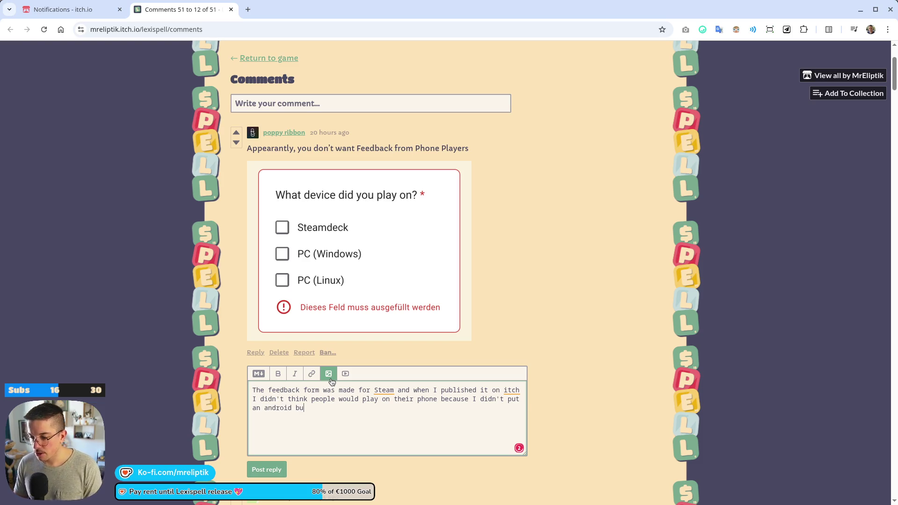
pyautogui.press('Return')
pyautogui.press('Return')
pyautogui.write("I'l")
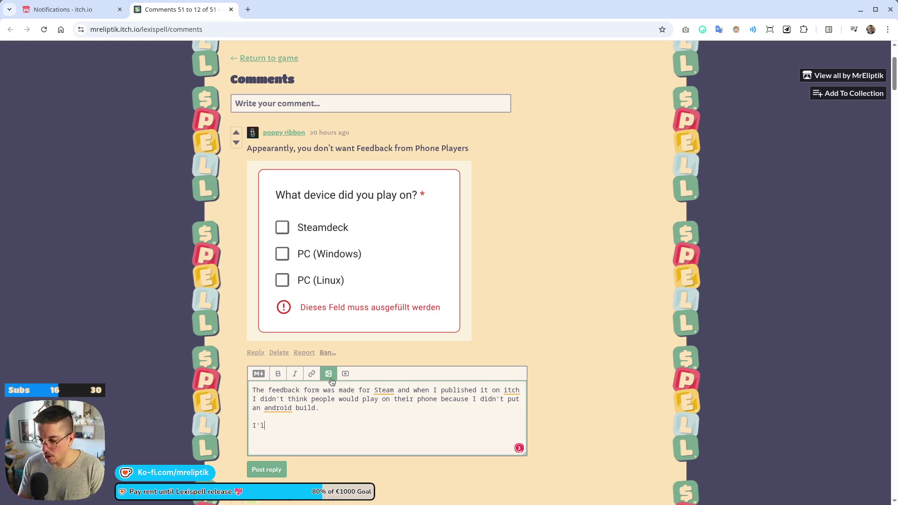
pyautogui.write('l update the form')
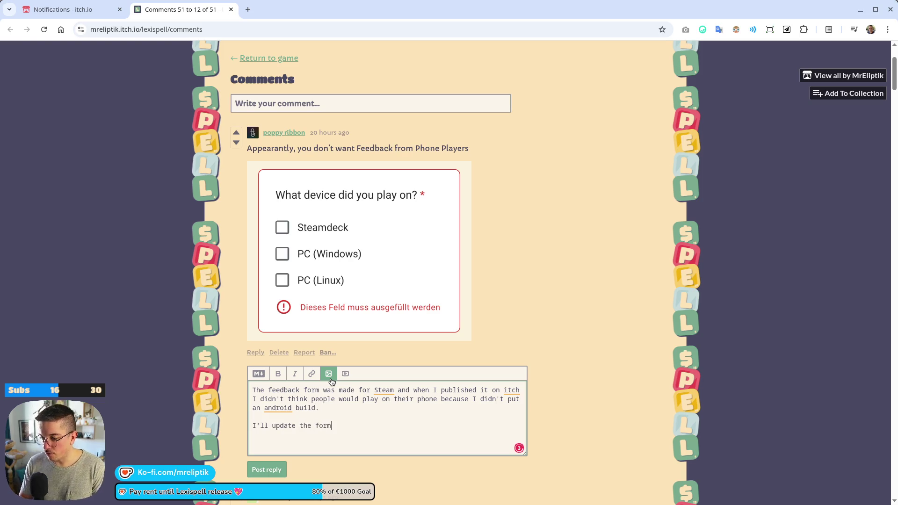
pyautogui.write(' to include Itch')
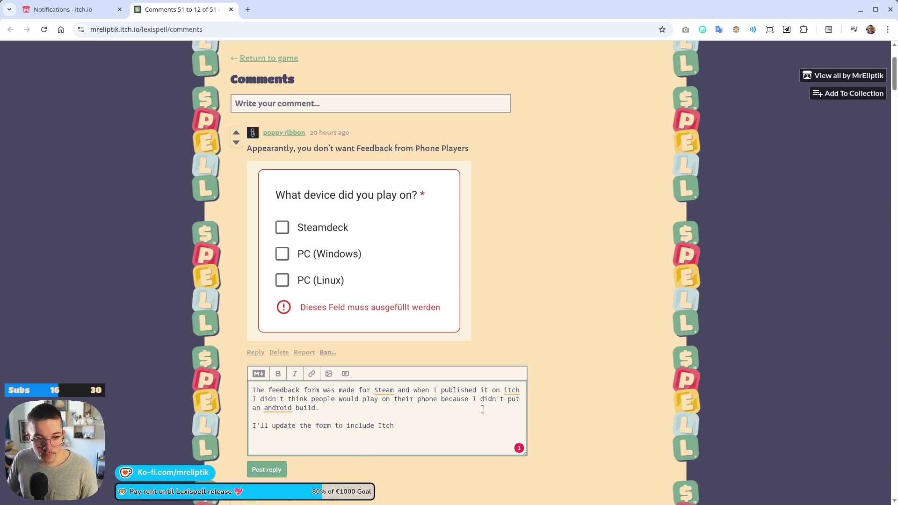
pyautogui.scroll(-3, 503, 410)
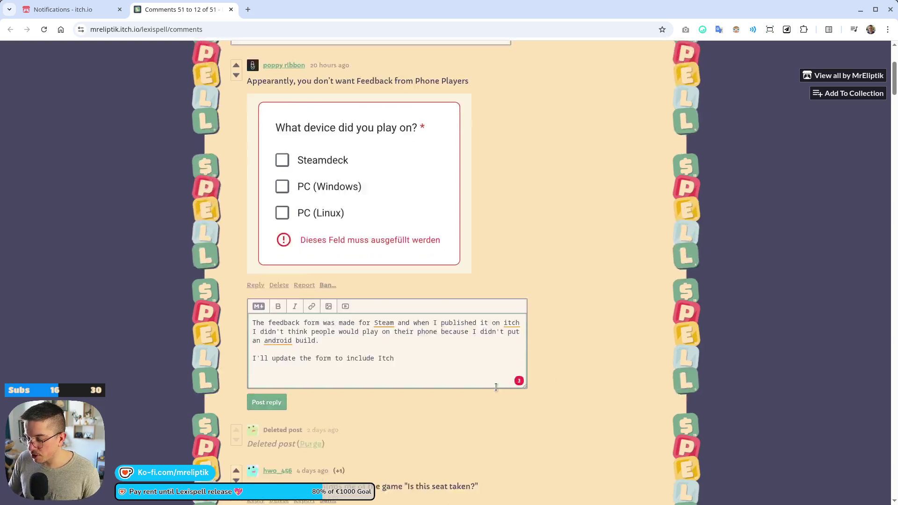
pyautogui.click(277, 358)
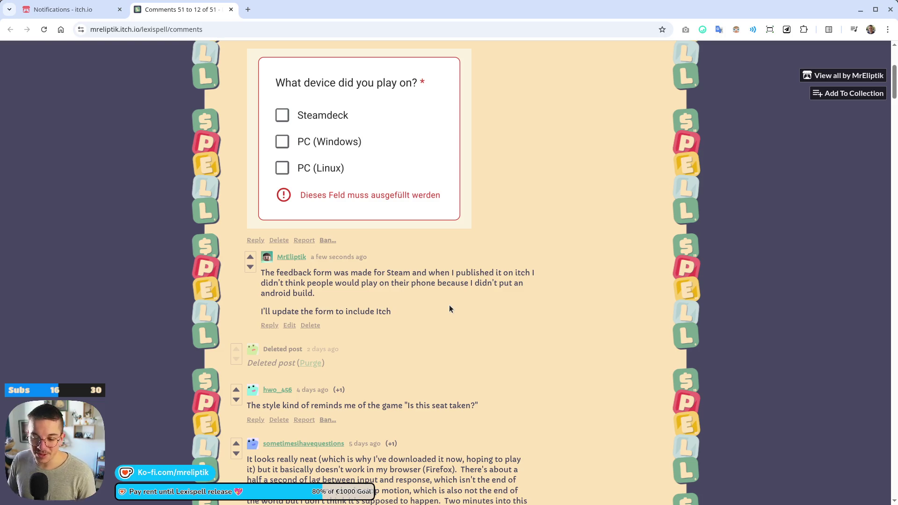
# Open the Analytics page for Lexispell (Free Demo) from the manage bar.
pyautogui.scroll(-5, 409, 283)
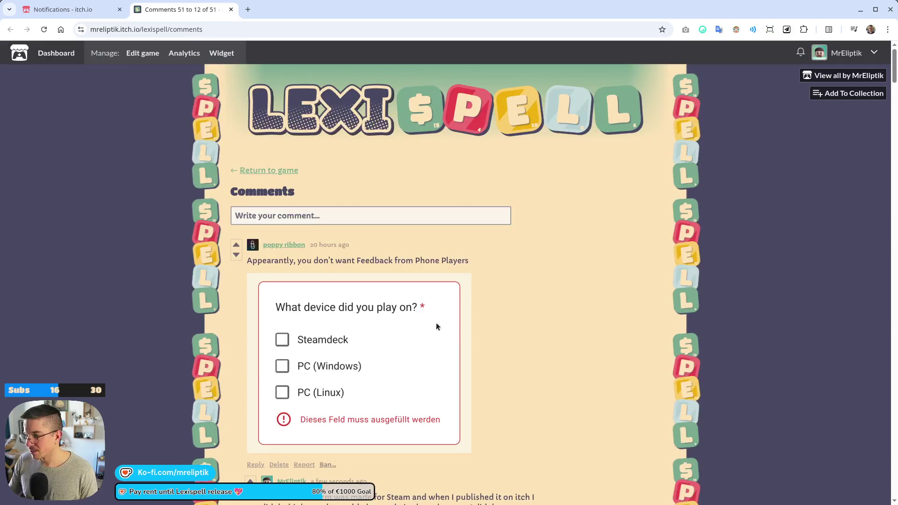
pyautogui.click(183, 58)
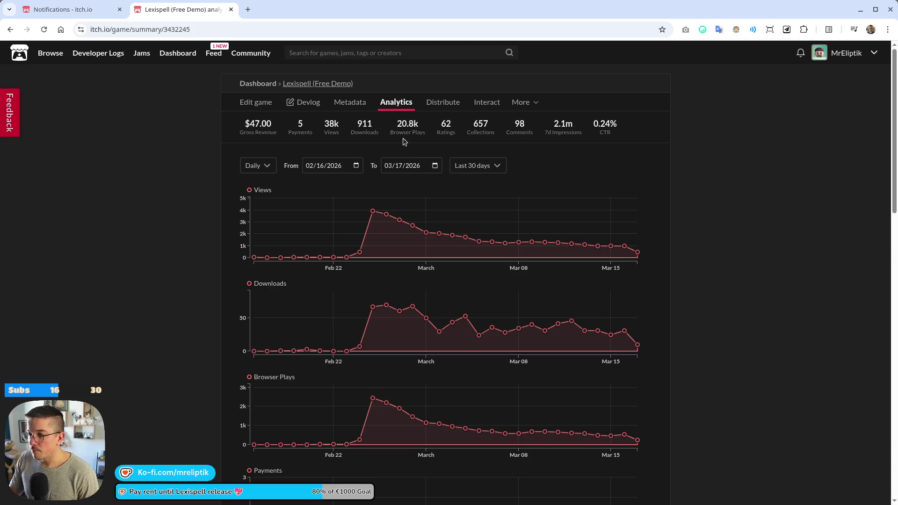
pyautogui.moveTo(401, 124); pyautogui.dragTo(426, 130)
pyautogui.click(429, 130)
pyautogui.doubleClick(364, 126)
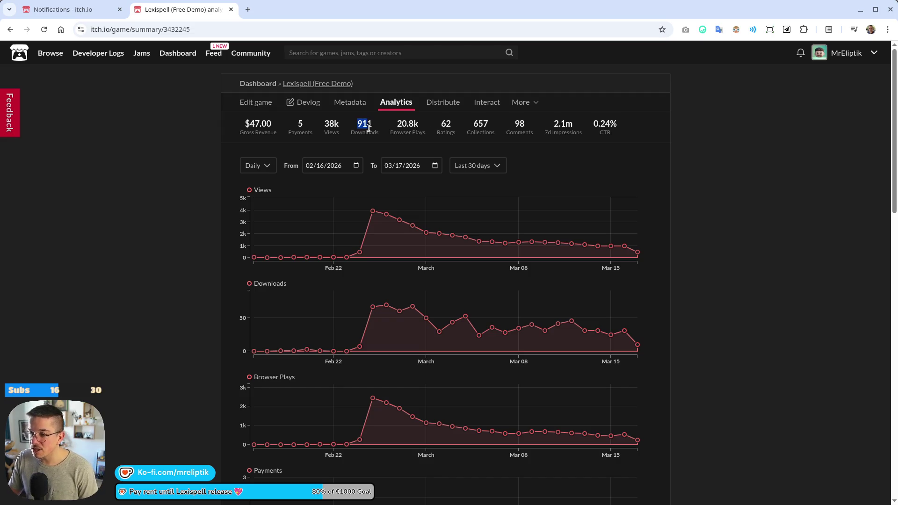
pyautogui.click(374, 131)
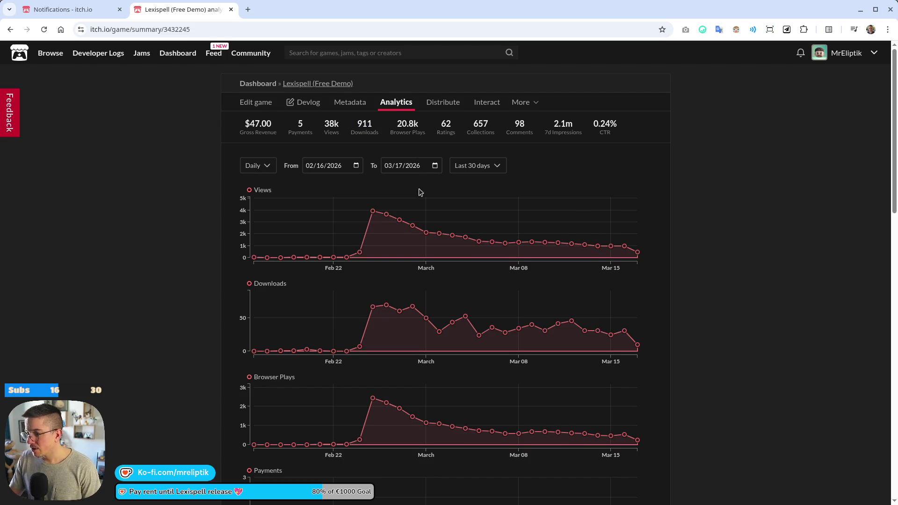
pyautogui.scroll(-6, 419, 193)
pyautogui.scroll(6, 437, 229)
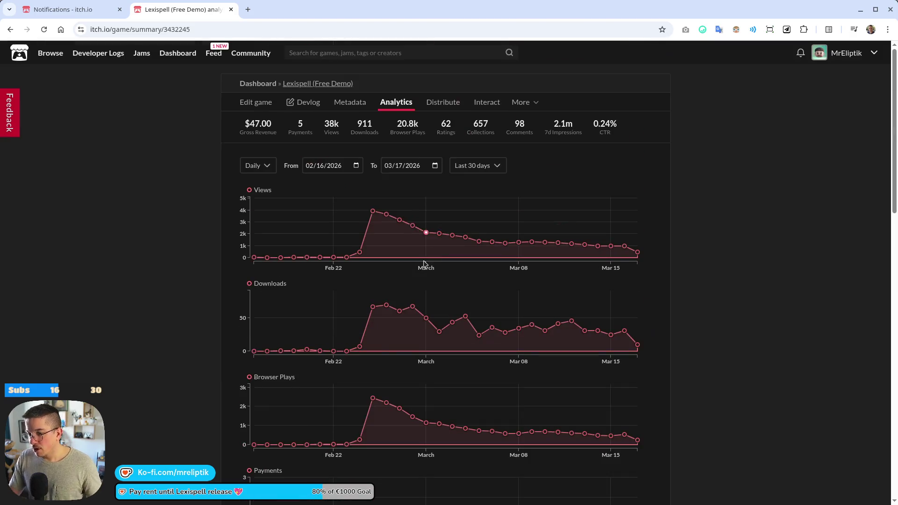
pyautogui.scroll(-6, 374, 199)
pyautogui.moveTo(613, 242)
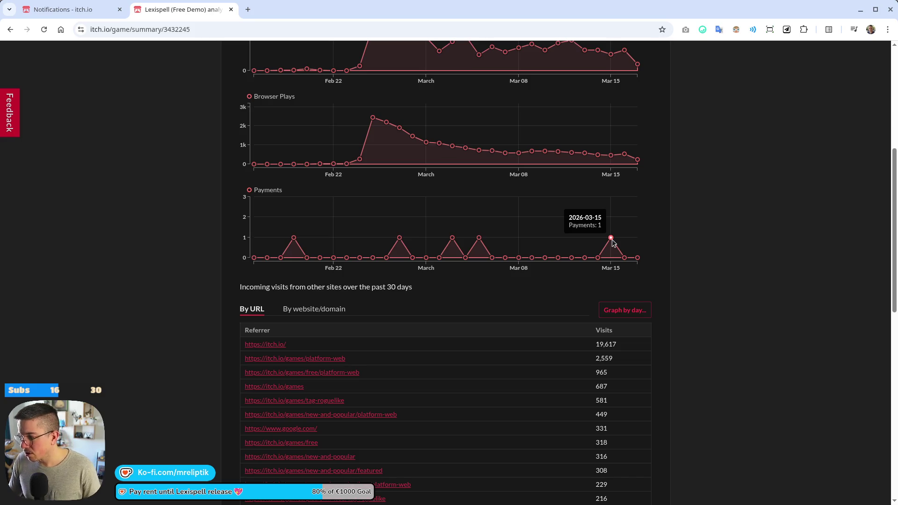
pyautogui.scroll(6, 585, 253)
pyautogui.rightClick(196, 57)
pyautogui.click(113, 166)
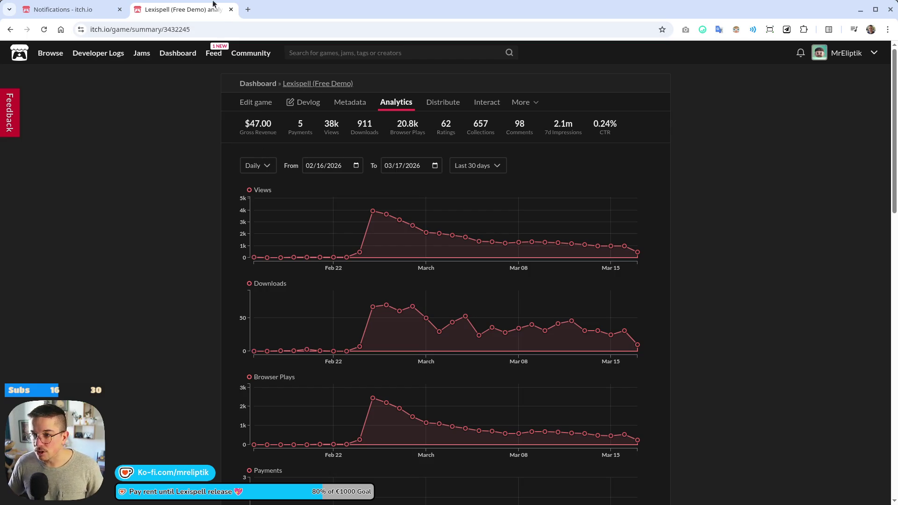
pyautogui.click(231, 10)
# Go back from the analytics page and close the browser to return to Godot.
pyautogui.hotkey('alt', 'Left')
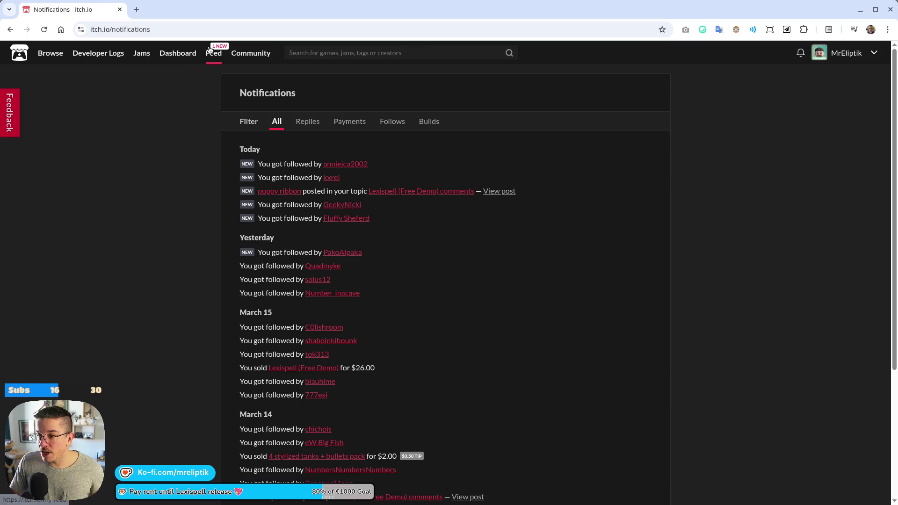
pyautogui.click(120, 9)
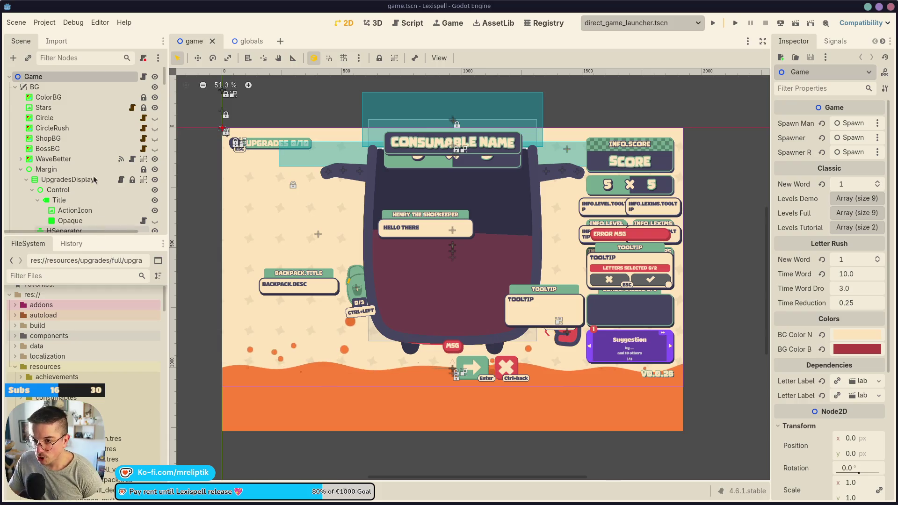
pyautogui.click(240, 41)
pyautogui.click(187, 42)
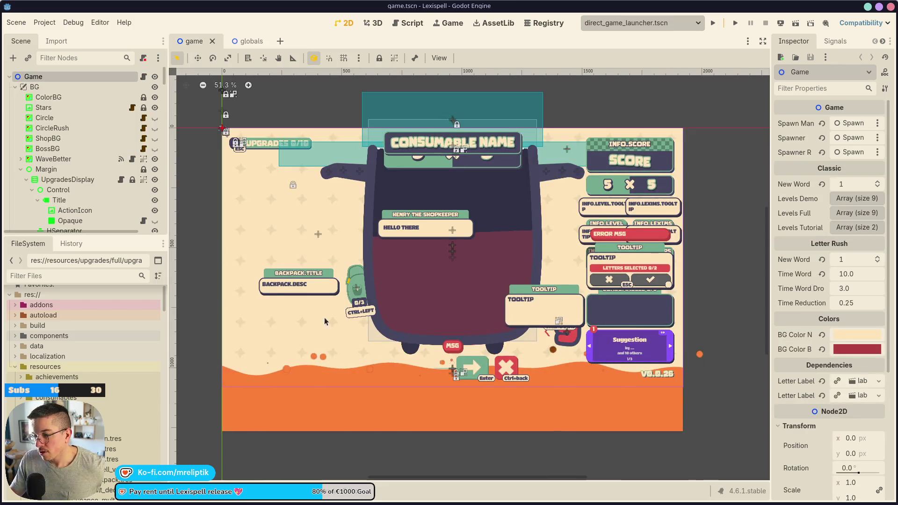
pyautogui.moveTo(551, 504)
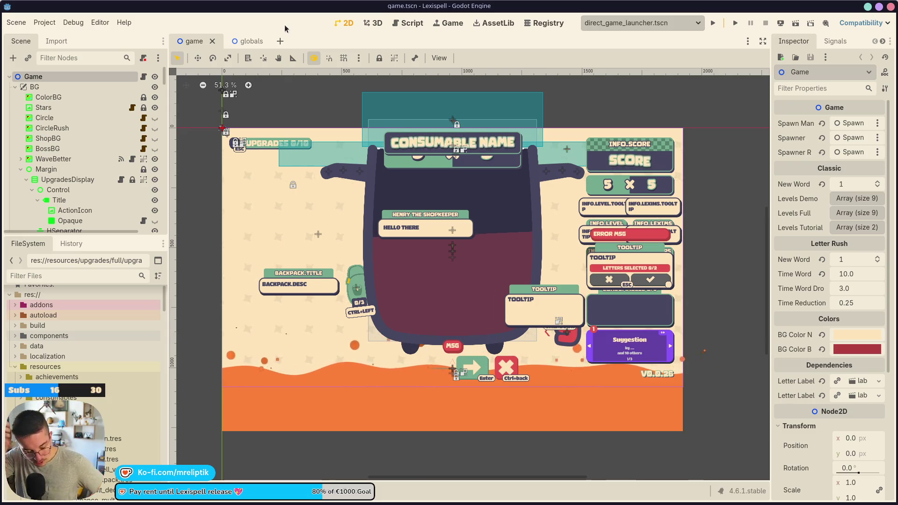
pyautogui.moveTo(120, 503)
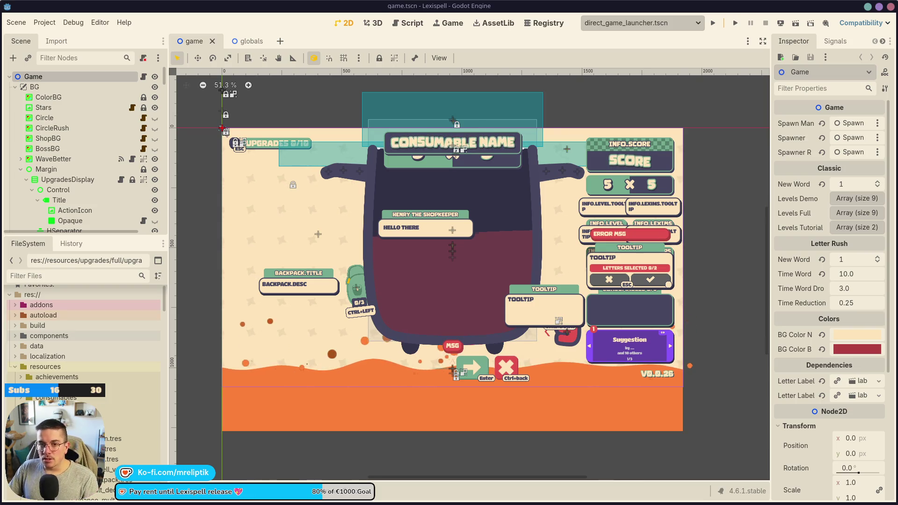
pyautogui.scroll(2, 262, 257)
pyautogui.scroll(-3, 327, 211)
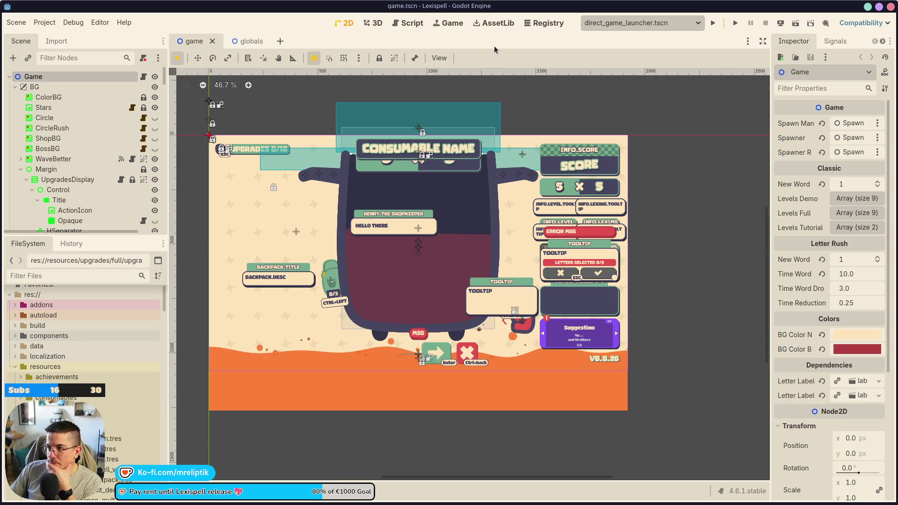
# Move 'Fountain to upgrade/exchange' above 'Fix special case wand merge' in TODO.
pyautogui.moveTo(897, 120)
pyautogui.mouseDown()
pyautogui.moveTo(722, 122)
pyautogui.moveTo(211, 75)
pyautogui.moveTo(80, 35)
pyautogui.moveTo(140, 2)
pyautogui.mouseUp()
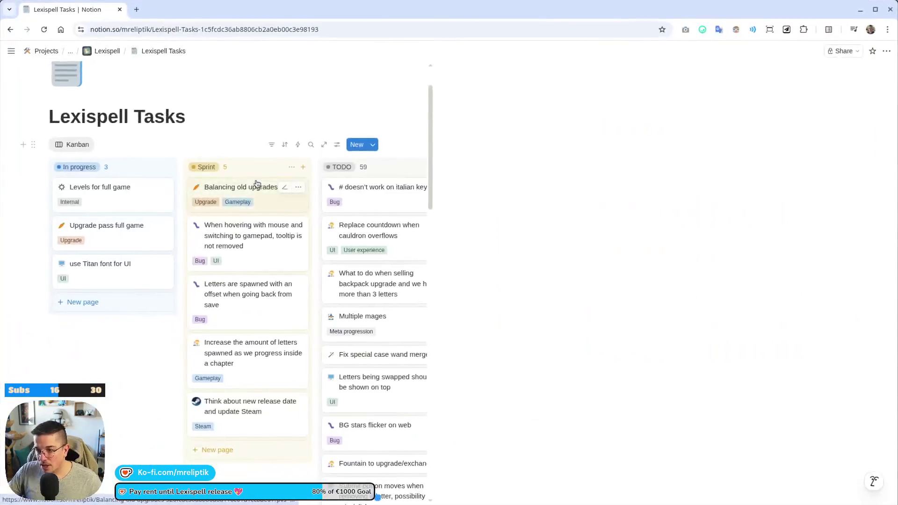
pyautogui.scroll(-4, 187, 414)
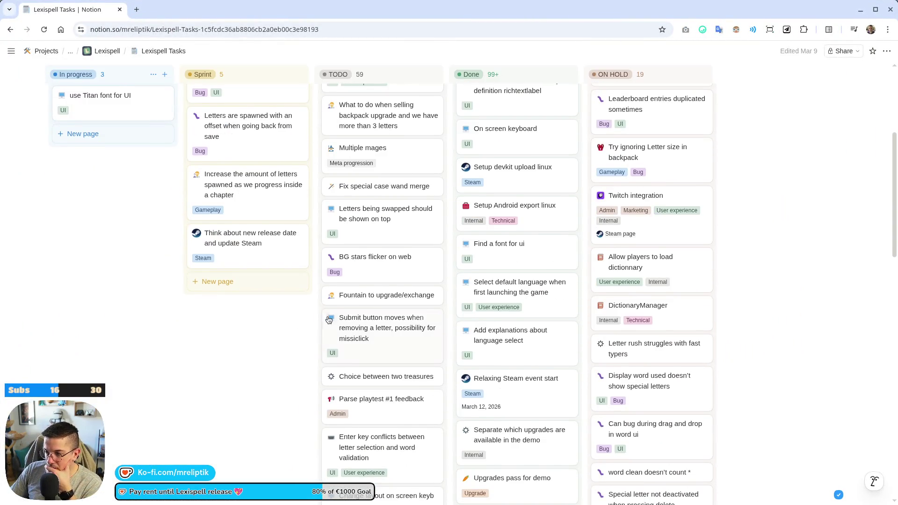
pyautogui.scroll(-1, 382, 275)
pyautogui.scroll(1, 374, 276)
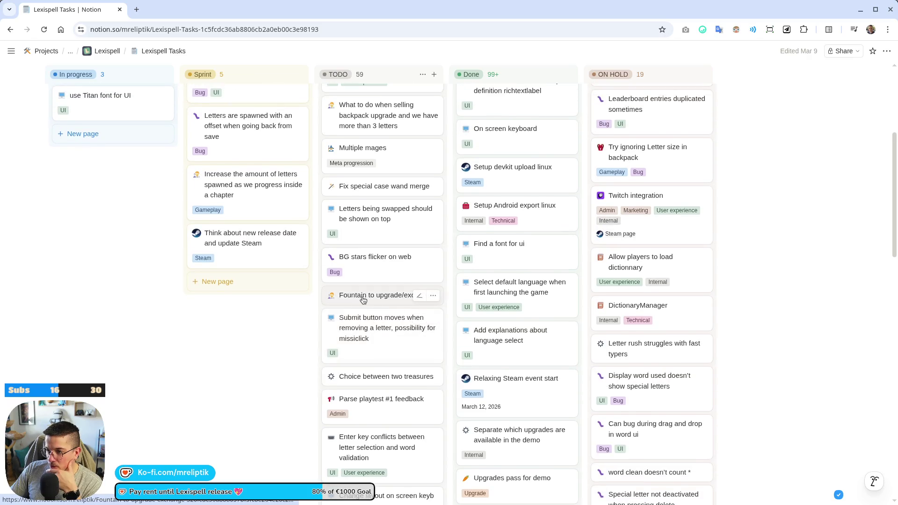
pyautogui.moveTo(366, 294)
pyautogui.mouseDown()
pyautogui.moveTo(361, 145)
pyautogui.moveTo(367, 185)
pyautogui.mouseUp()
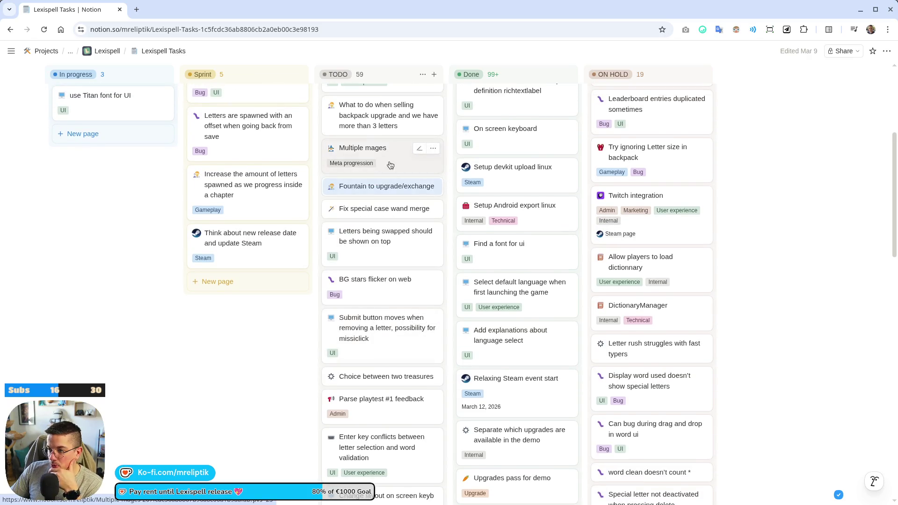
# Drag the 'Show on screen keyboard on android?' card from TODO into Done.
pyautogui.scroll(-2, 291, 405)
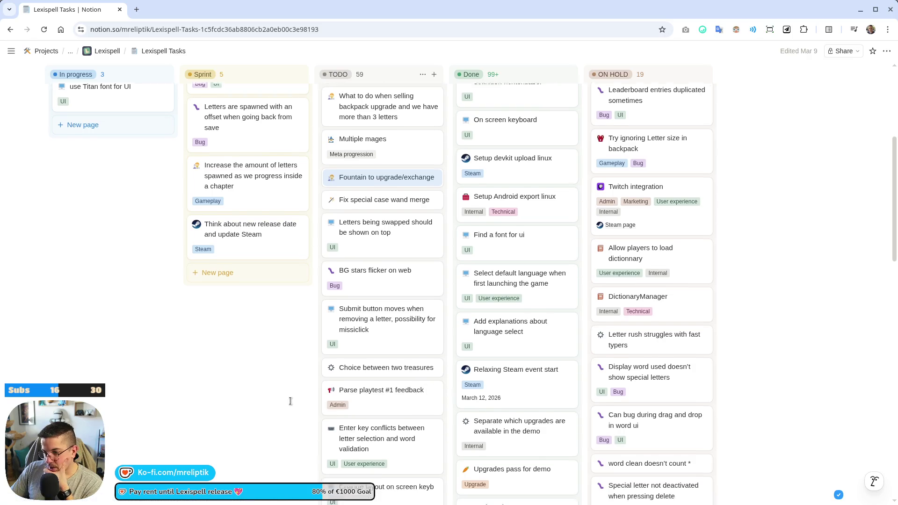
pyautogui.scroll(-4, 291, 405)
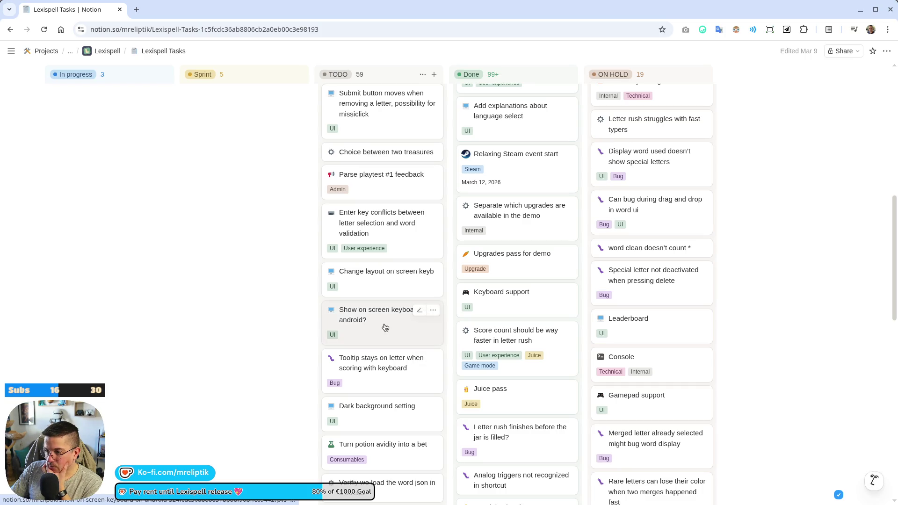
pyautogui.moveTo(384, 327)
pyautogui.mouseDown()
pyautogui.moveTo(556, 80)
pyautogui.moveTo(556, 171)
pyautogui.mouseUp()
pyautogui.scroll(-10, 357, 360)
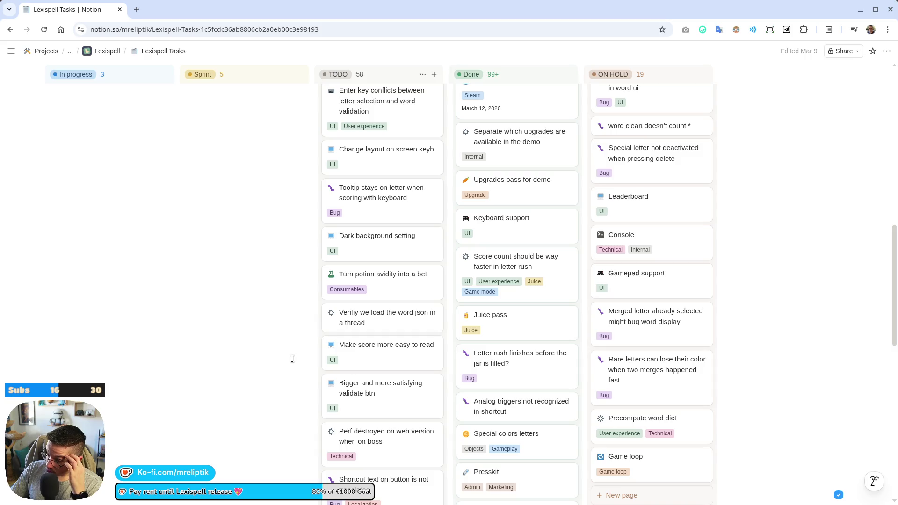
# Scroll down TODO and move 'Cat paw cursor as supporter DLC' to the top.
pyautogui.scroll(-4, 289, 358)
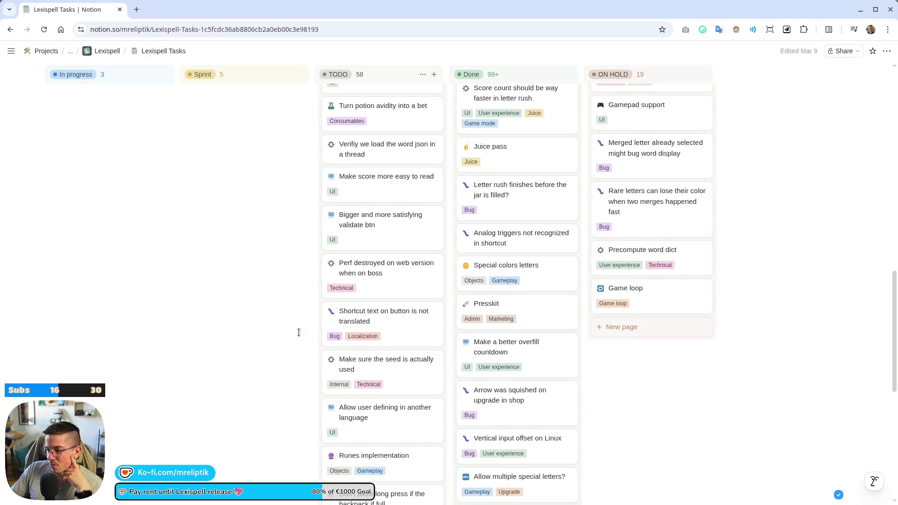
pyautogui.scroll(-3, 306, 360)
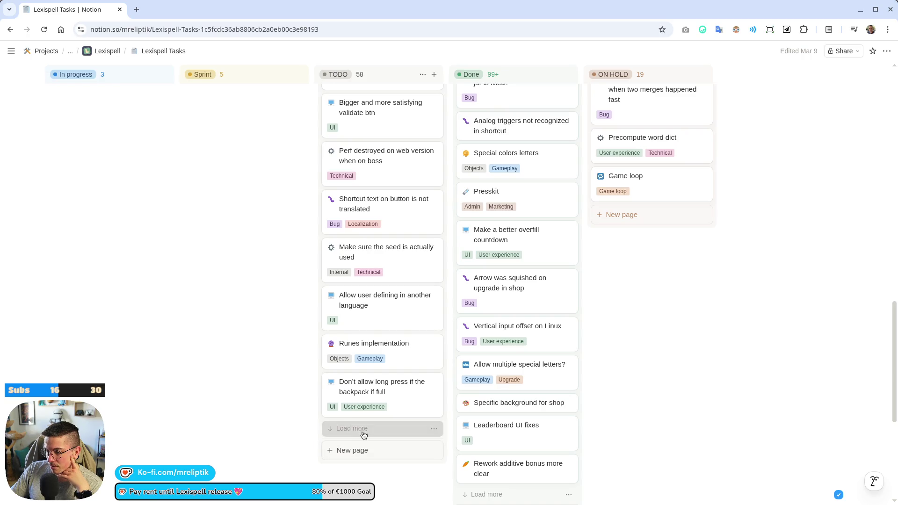
pyautogui.scroll(-4, 265, 322)
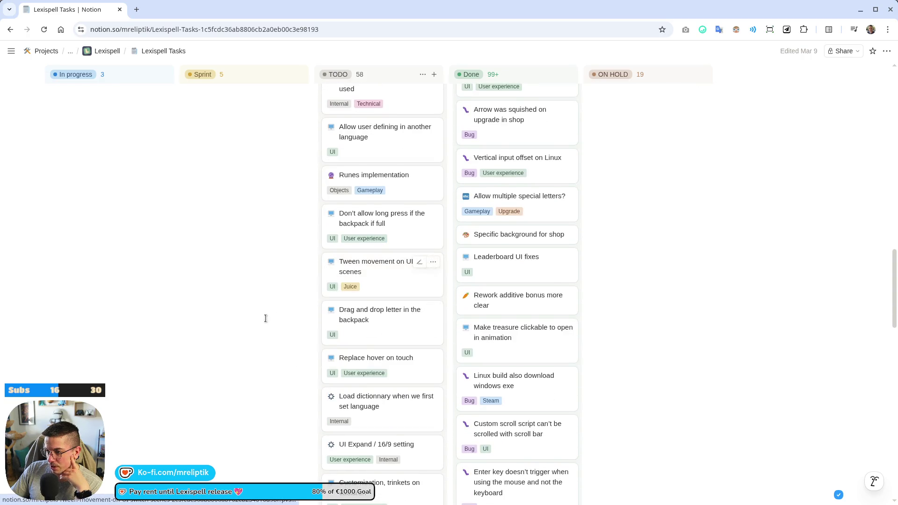
pyautogui.scroll(-3, 262, 332)
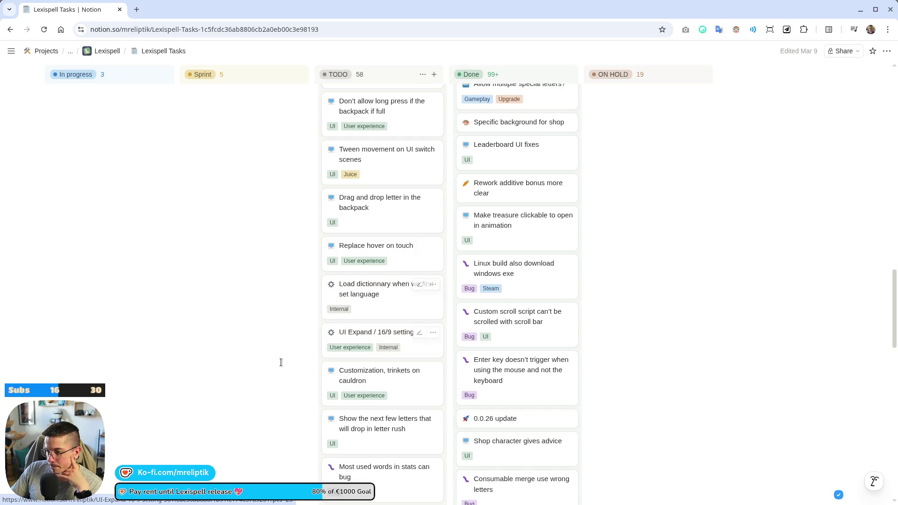
pyautogui.scroll(-4, 280, 362)
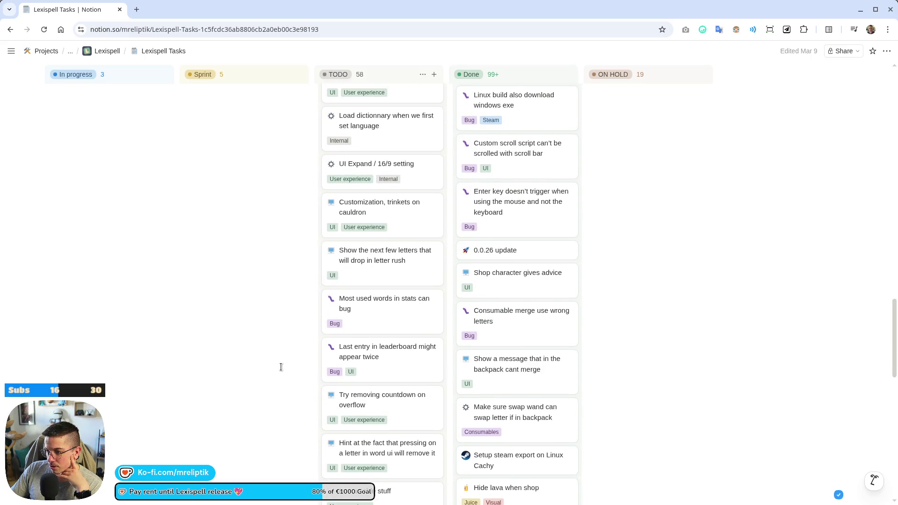
pyautogui.scroll(-3, 280, 367)
pyautogui.scroll(-2, 281, 368)
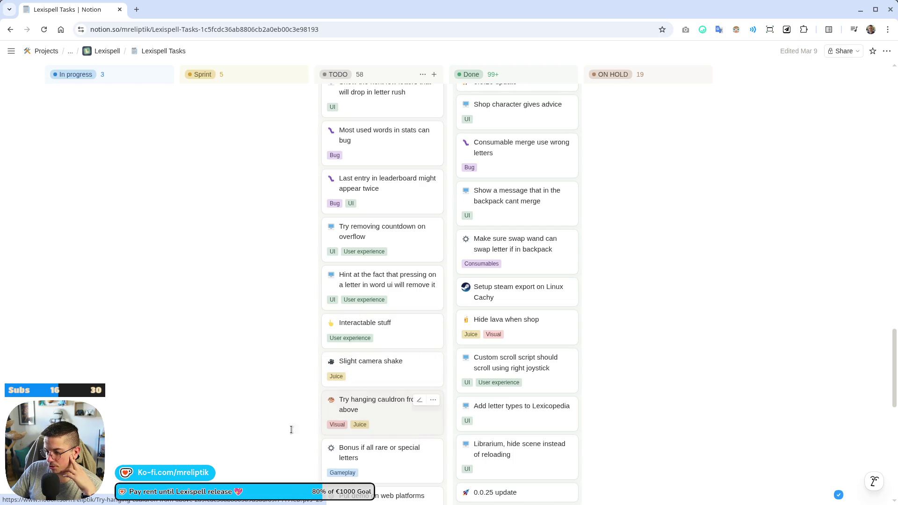
pyautogui.scroll(-3, 302, 423)
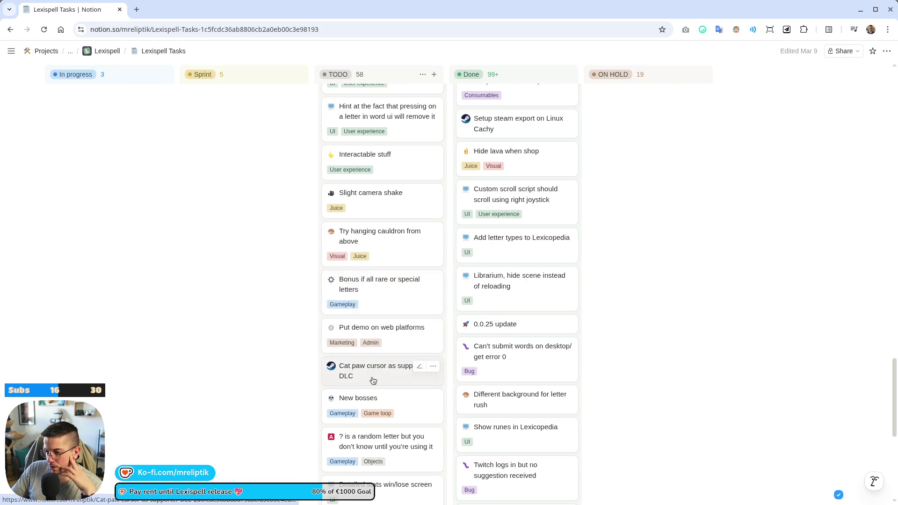
pyautogui.moveTo(372, 380)
pyautogui.mouseDown()
pyautogui.moveTo(383, 91)
pyautogui.moveTo(389, 256)
pyautogui.mouseUp()
# Move 'Try hanging cauldron from above' to the top of the Done column.
pyautogui.scroll(-10, 394, 267)
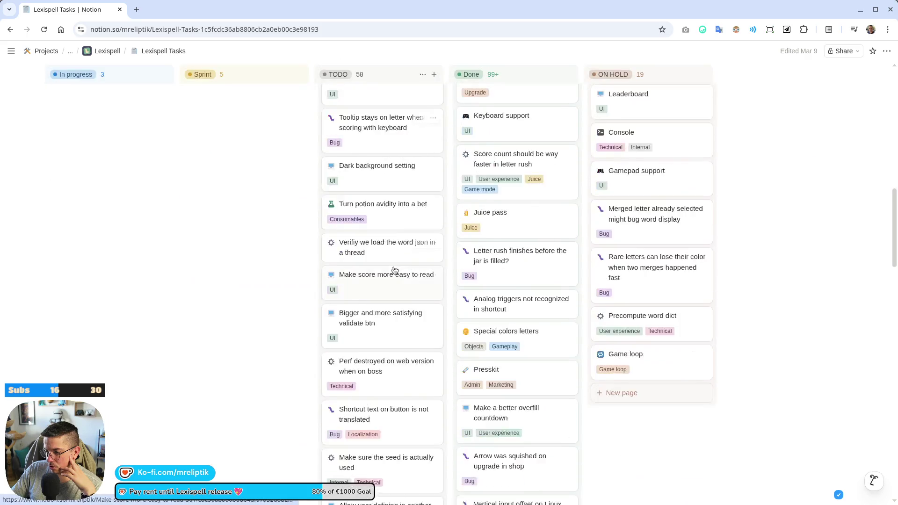
pyautogui.scroll(-5, 396, 307)
pyautogui.scroll(2, 376, 352)
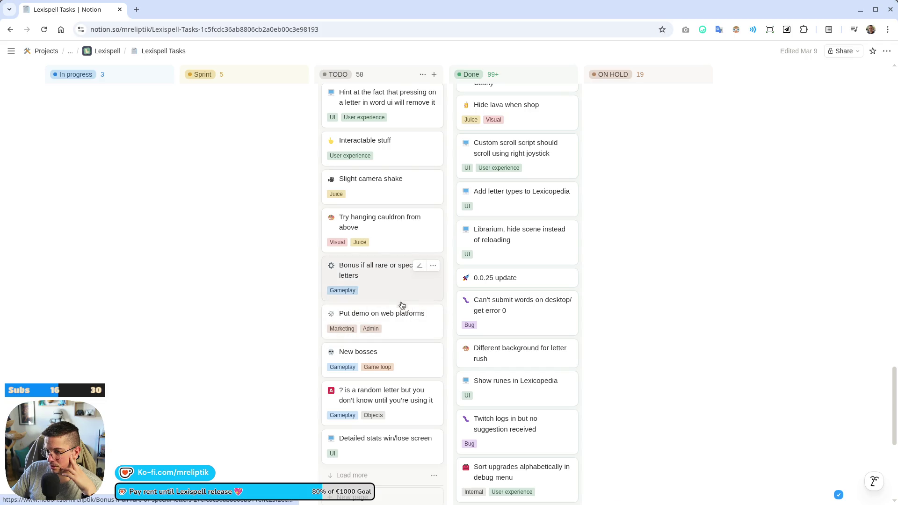
pyautogui.moveTo(385, 230)
pyautogui.mouseDown()
pyautogui.moveTo(548, 40)
pyautogui.moveTo(538, 210)
pyautogui.mouseUp()
# Load the remaining TODO cards and scroll through them.
pyautogui.scroll(-15, 404, 310)
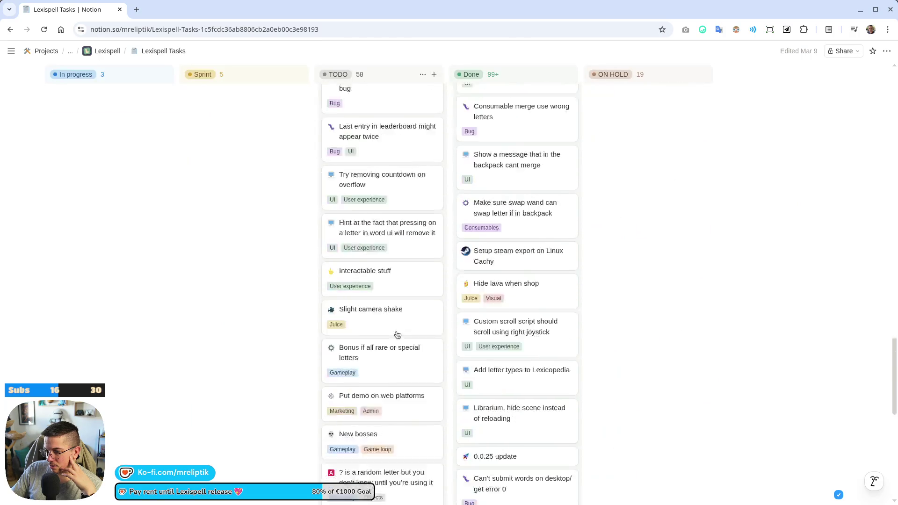
pyautogui.click(346, 354)
pyautogui.scroll(-3, 300, 347)
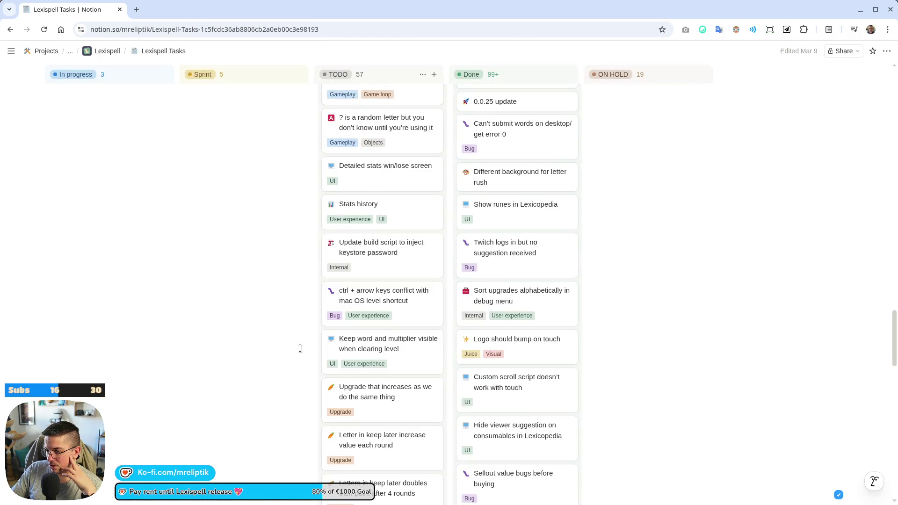
pyautogui.scroll(-3, 288, 333)
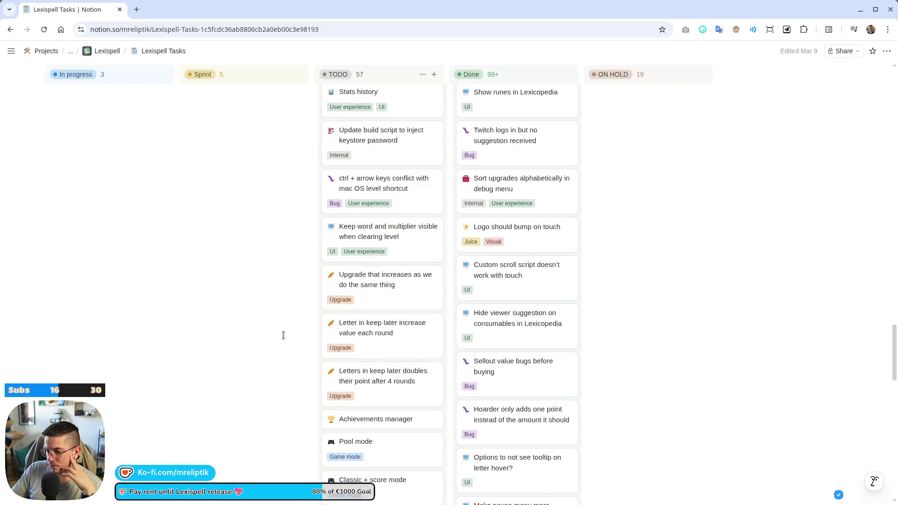
pyautogui.scroll(-2, 286, 341)
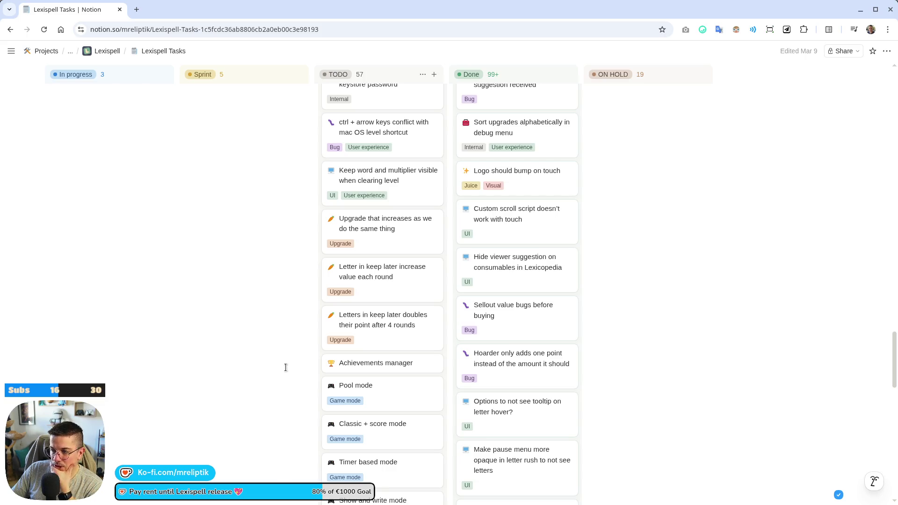
pyautogui.scroll(-3, 285, 363)
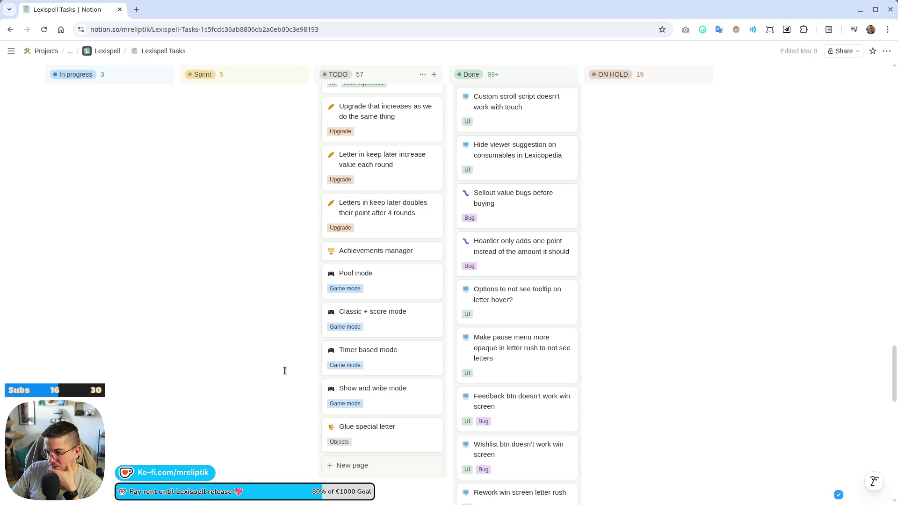
pyautogui.scroll(15, 283, 374)
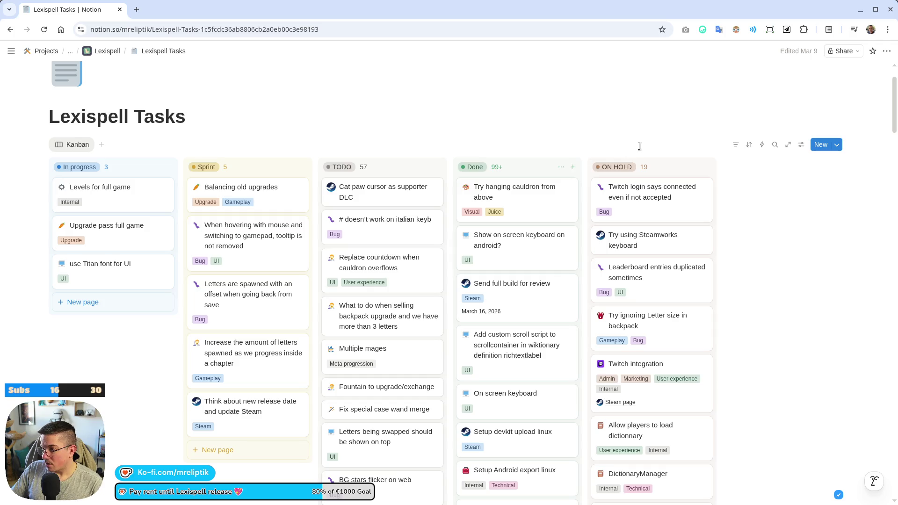
# Search the board for 'treasure', clear it, and start a new Sprint card named 'Treasure'.
pyautogui.click(775, 145)
pyautogui.write('treasure')
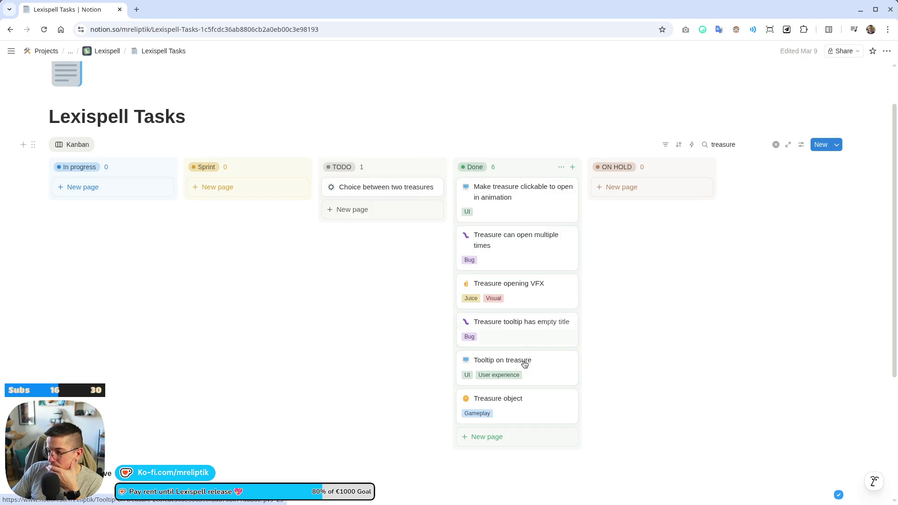
pyautogui.click(775, 144)
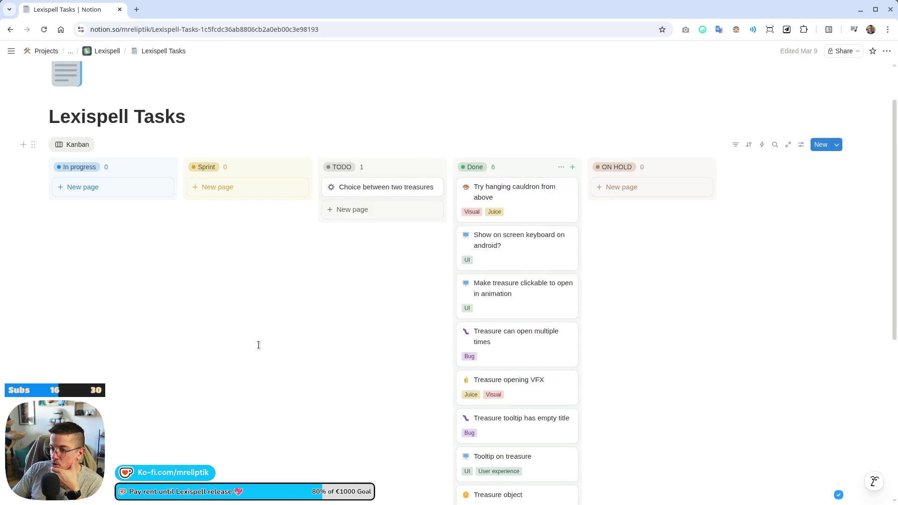
pyautogui.click(302, 168)
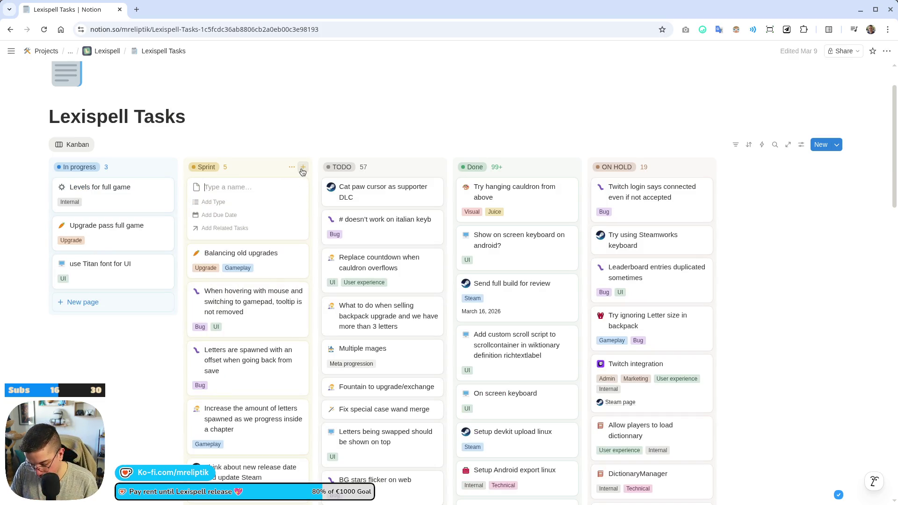
pyautogui.write('Treasure')
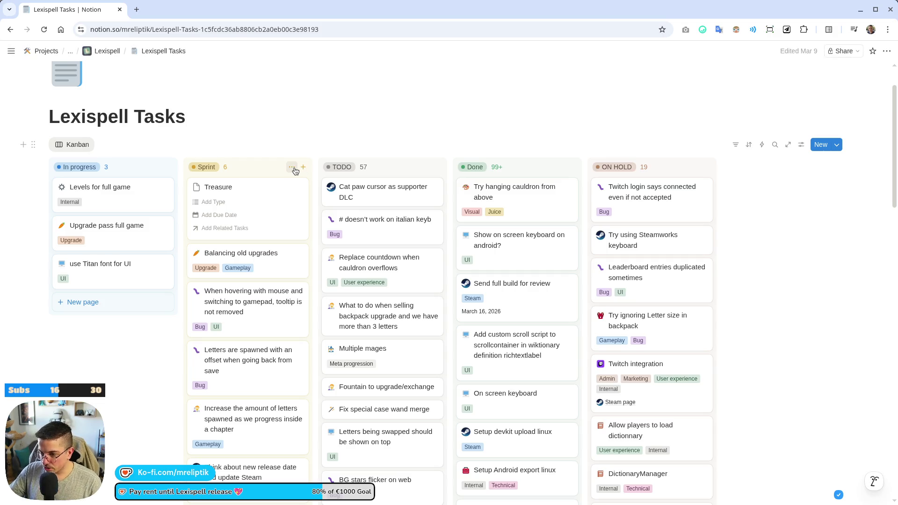
# Name the new Sprint task 'Treasure gives runes and consumable' and open its page.
pyautogui.press('Return')
pyautogui.click(229, 196)
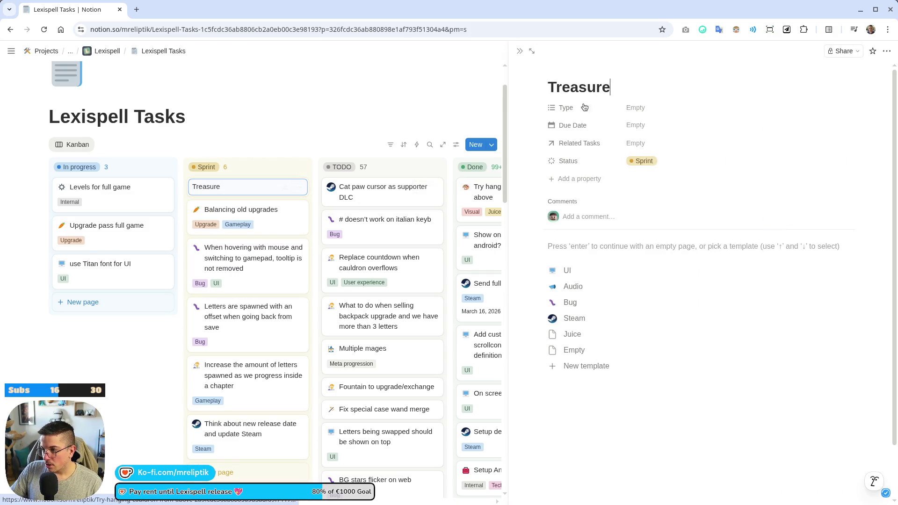
pyautogui.write(' gives')
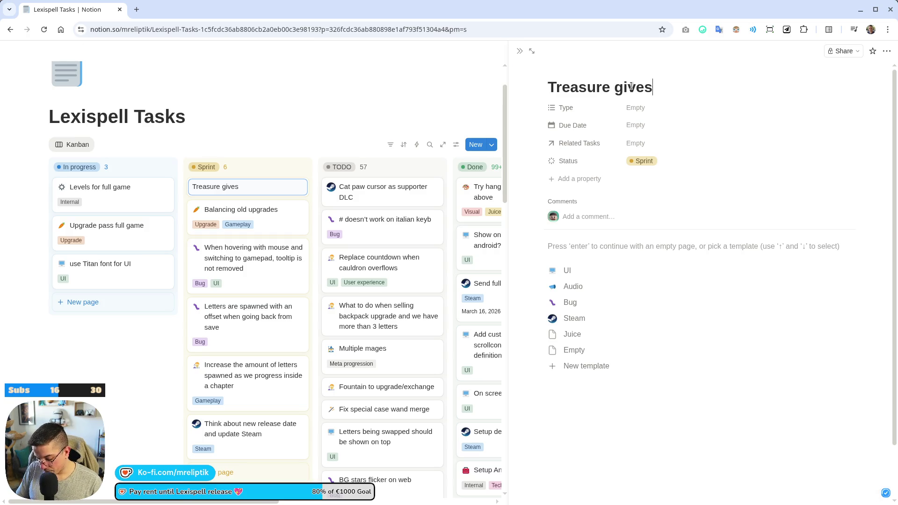
pyautogui.write(' runes and consumable')
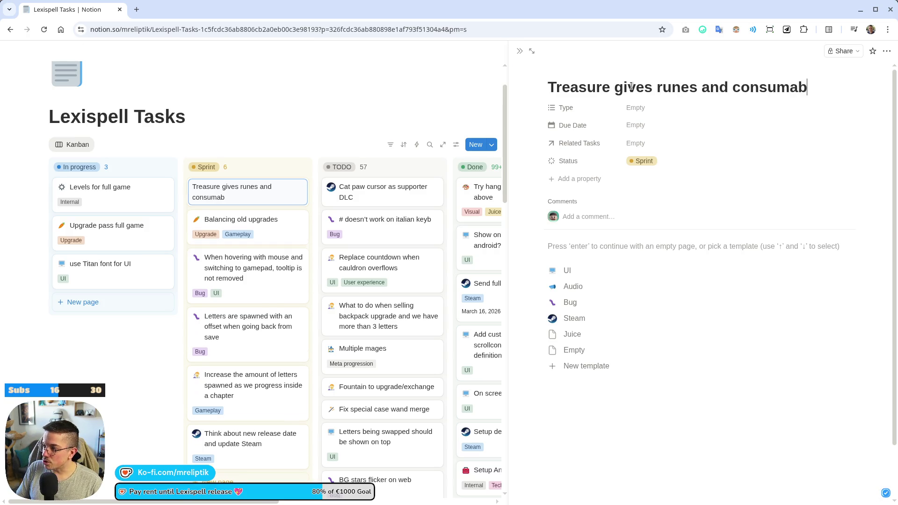
# Replace the page's puzzle-piece icon with the coin emoji and click into the empty body.
pyautogui.click(564, 70)
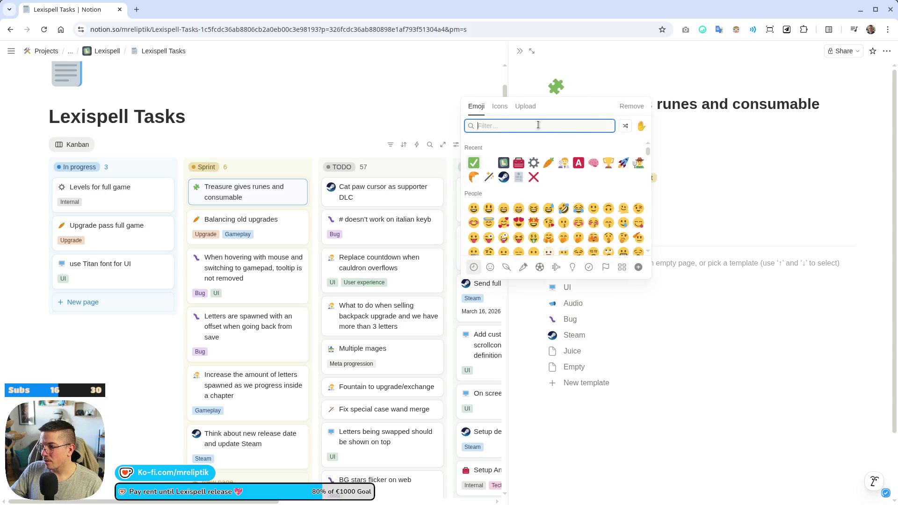
pyautogui.write('treas')
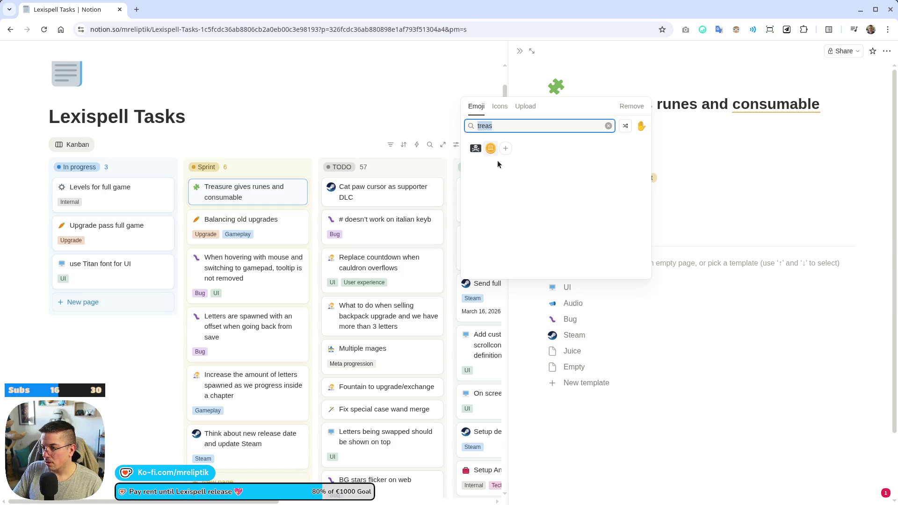
pyautogui.write('u')
pyautogui.click(490, 149)
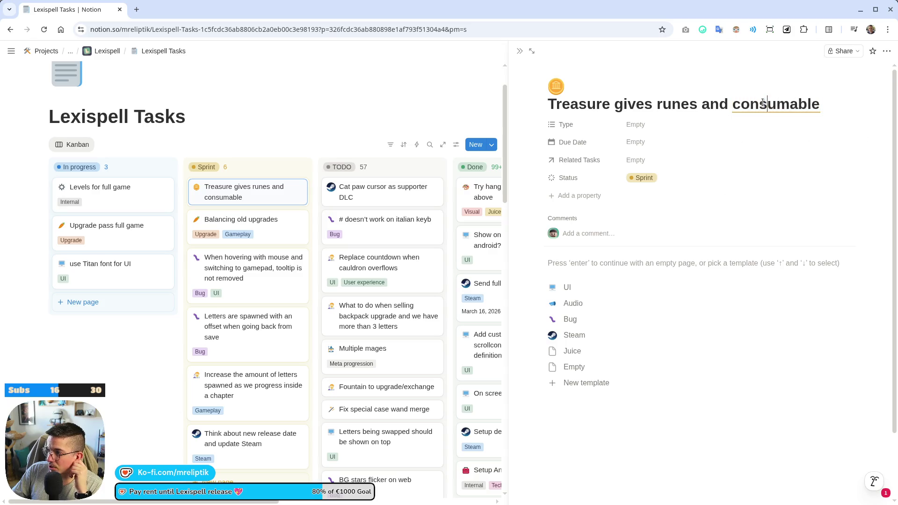
pyautogui.click(695, 412)
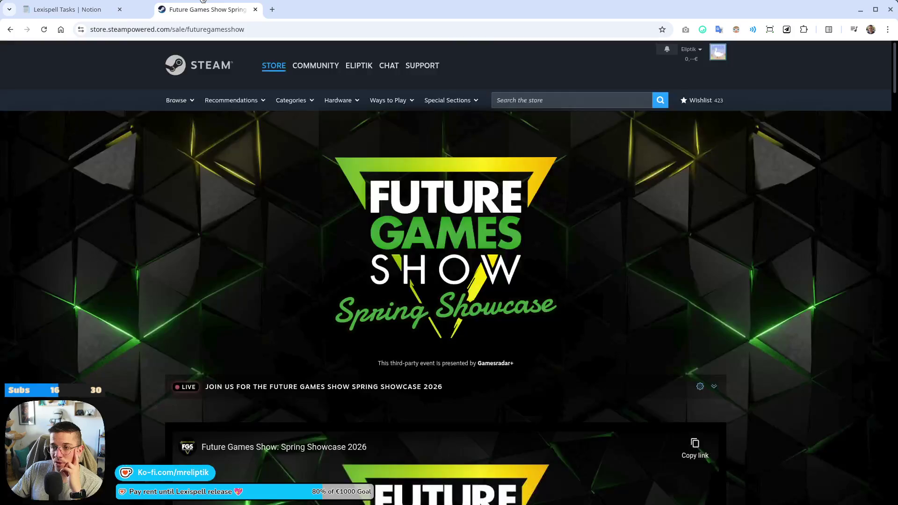
# Open the ReVamp and SlashZero store pages from the showcase in background tabs.
pyautogui.scroll(-15, 220, 226)
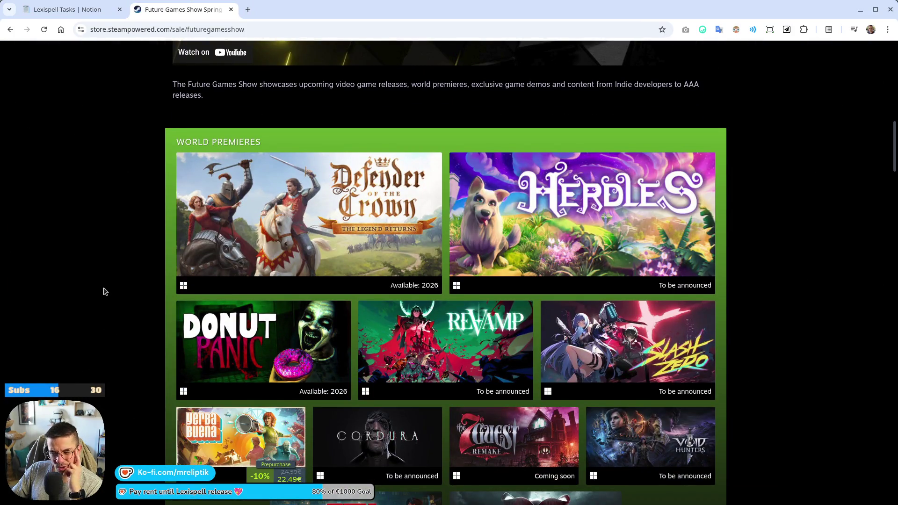
pyautogui.moveTo(404, 344)
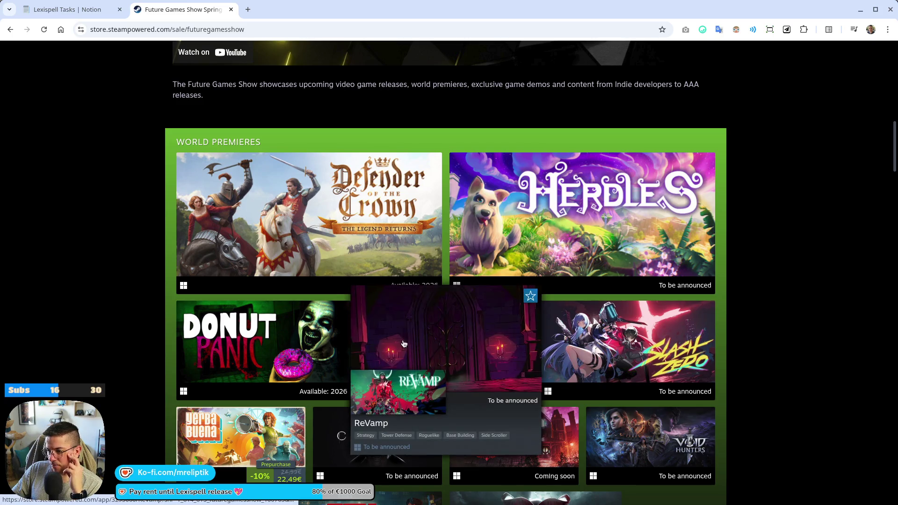
pyautogui.middleClick(413, 332)
pyautogui.scroll(-3, 580, 244)
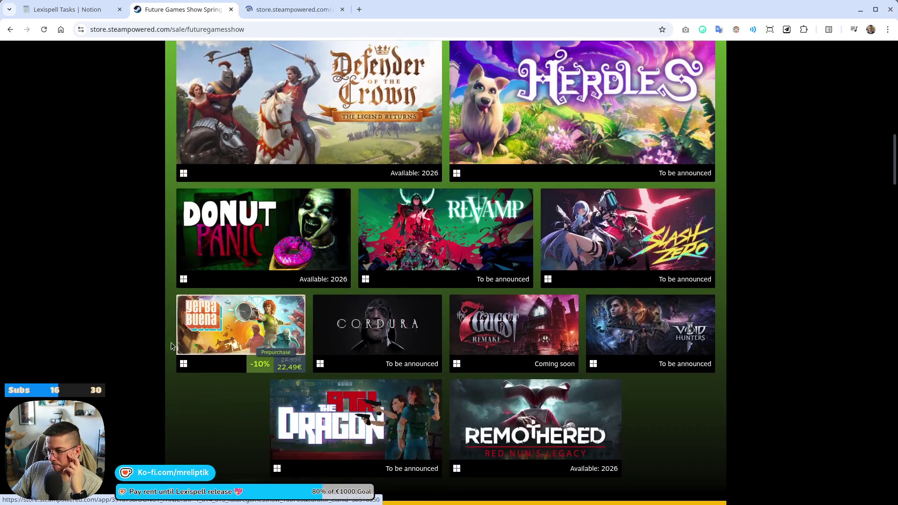
pyautogui.moveTo(580, 244)
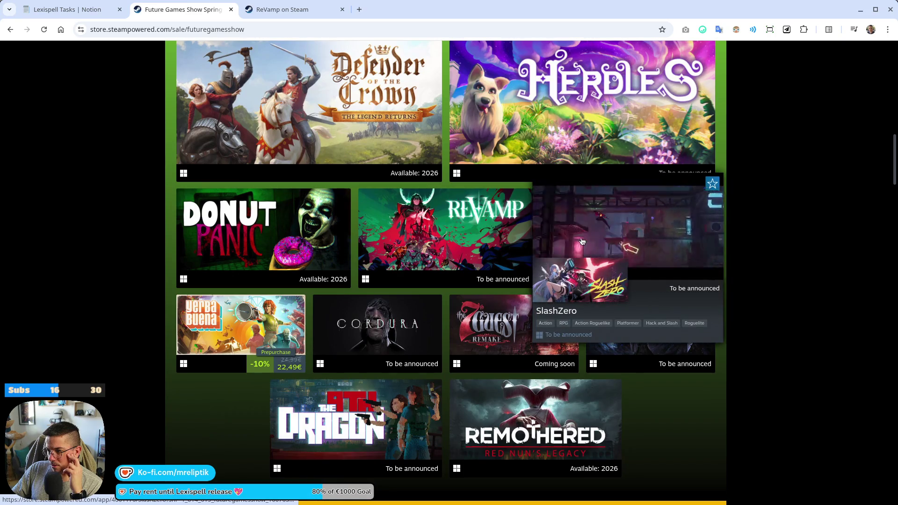
pyautogui.middleClick(582, 242)
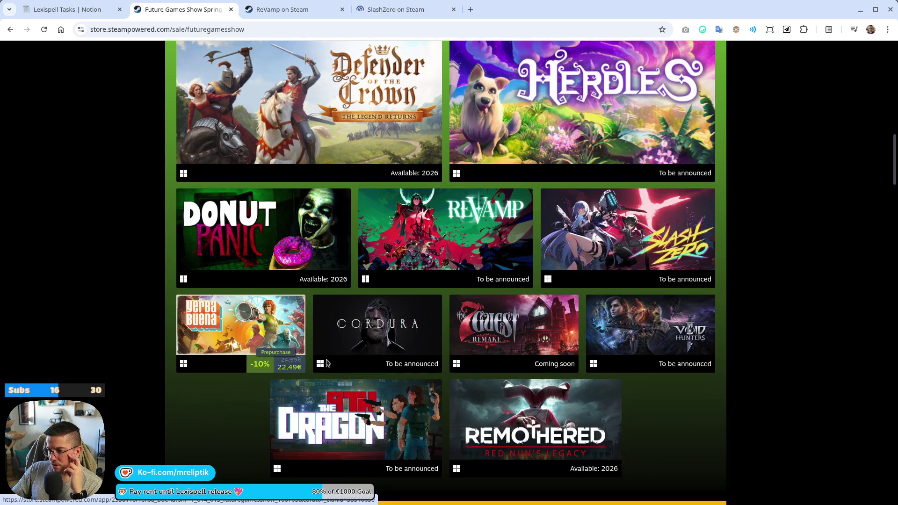
# Scroll through the showcase looking over the other featured games.
pyautogui.moveTo(379, 340)
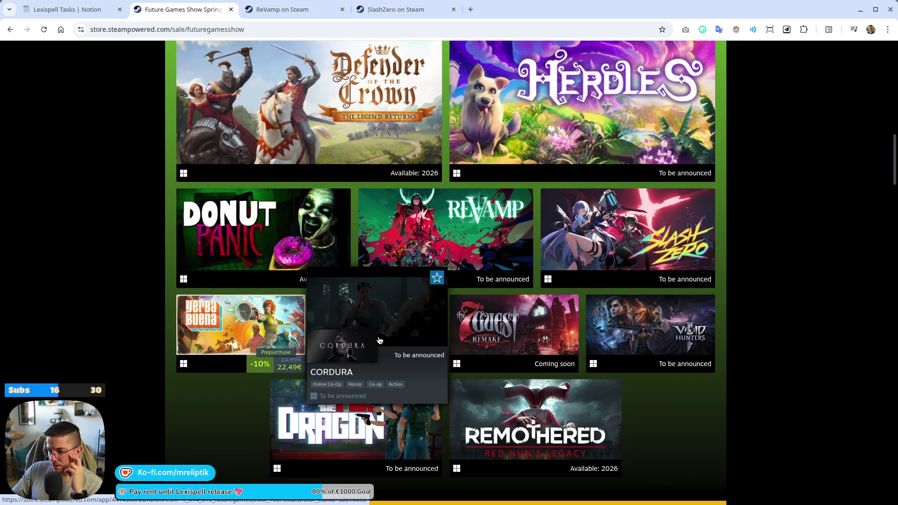
pyautogui.scroll(-2, 100, 355)
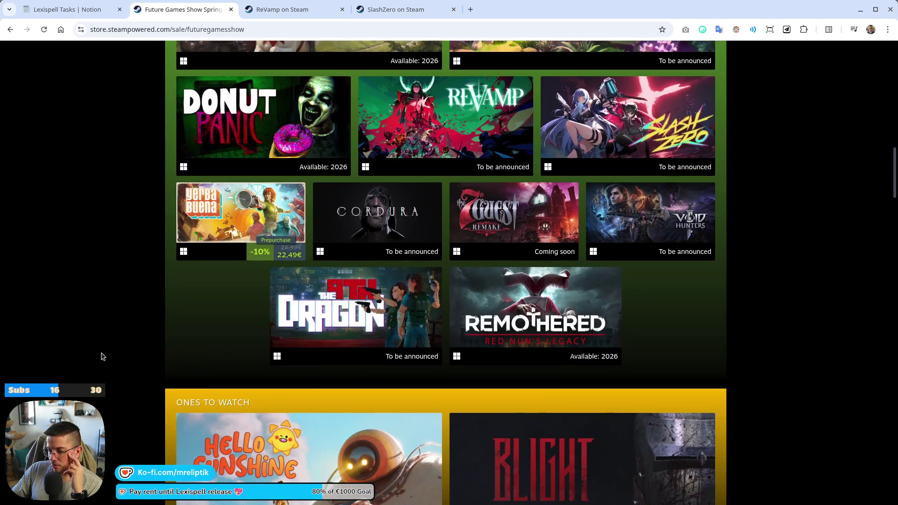
pyautogui.scroll(1, 151, 355)
pyautogui.scroll(1, 151, 354)
pyautogui.moveTo(275, 225)
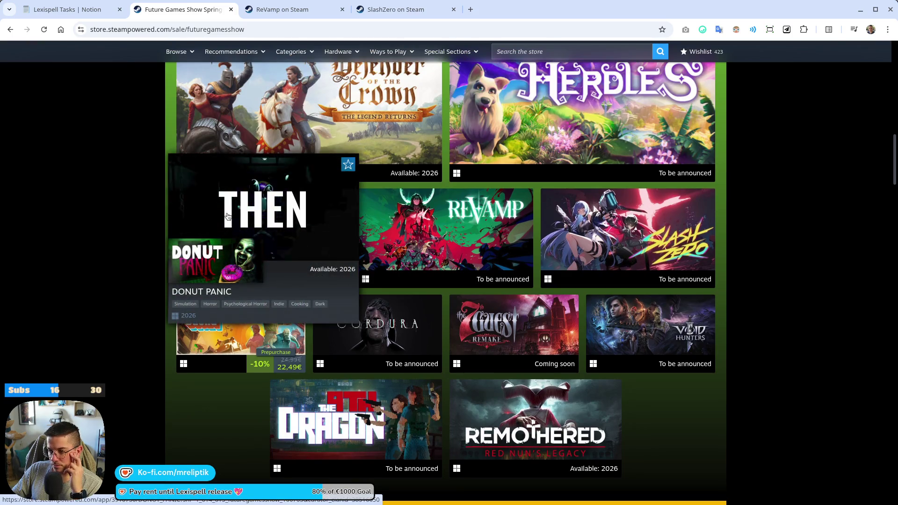
pyautogui.scroll(-9, 117, 266)
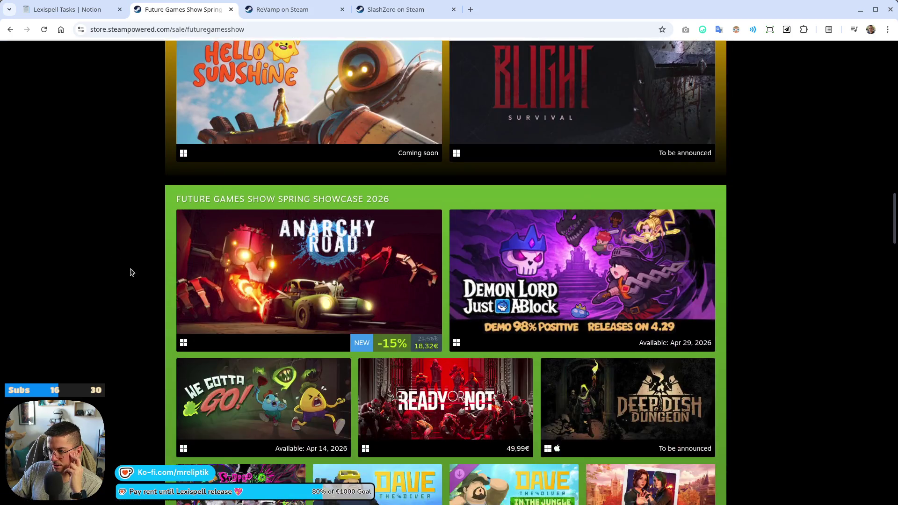
pyautogui.scroll(1, 134, 275)
pyautogui.scroll(-1, 135, 281)
pyautogui.moveTo(524, 279)
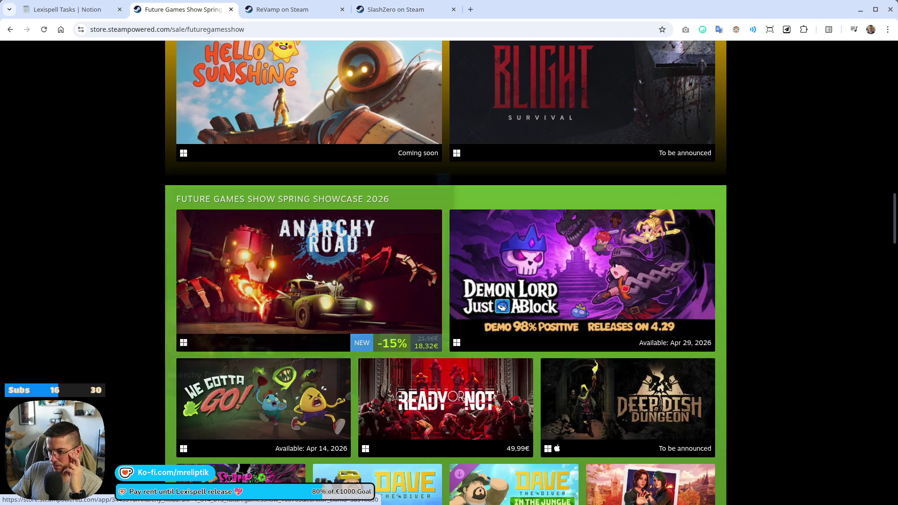
pyautogui.moveTo(308, 275)
pyautogui.scroll(-5, 151, 295)
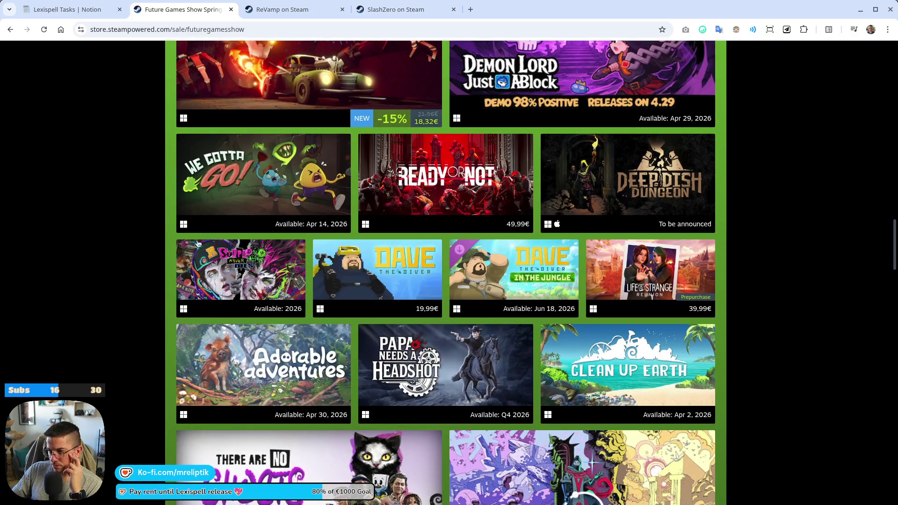
pyautogui.scroll(-2, 263, 250)
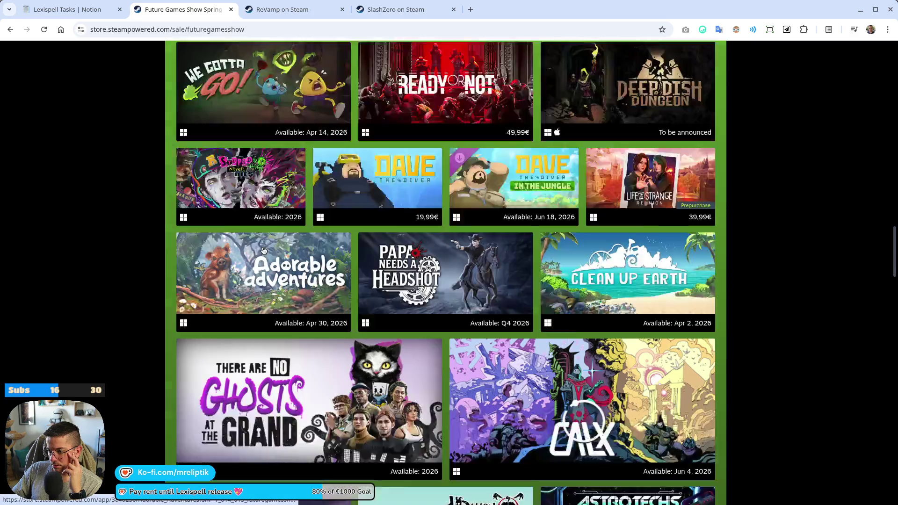
pyautogui.scroll(-3, 264, 250)
pyautogui.scroll(-4, 156, 269)
# Open Shelf Heroes' store page in a background tab and switch to it.
pyautogui.moveTo(589, 93)
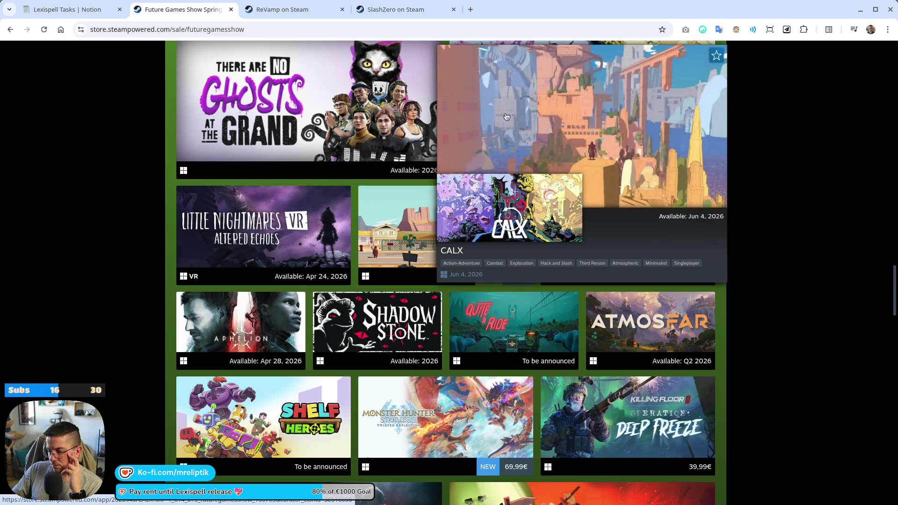
pyautogui.scroll(-3, 142, 214)
pyautogui.moveTo(397, 229)
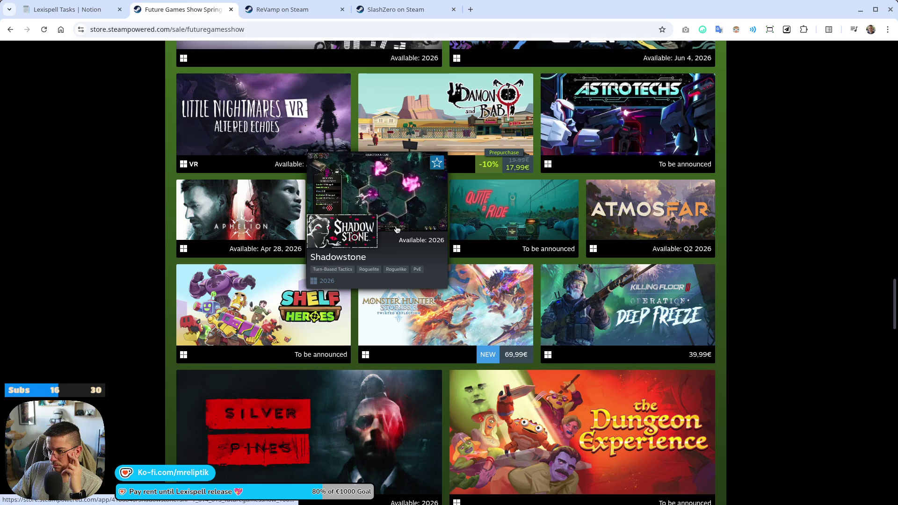
pyautogui.scroll(-3, 146, 230)
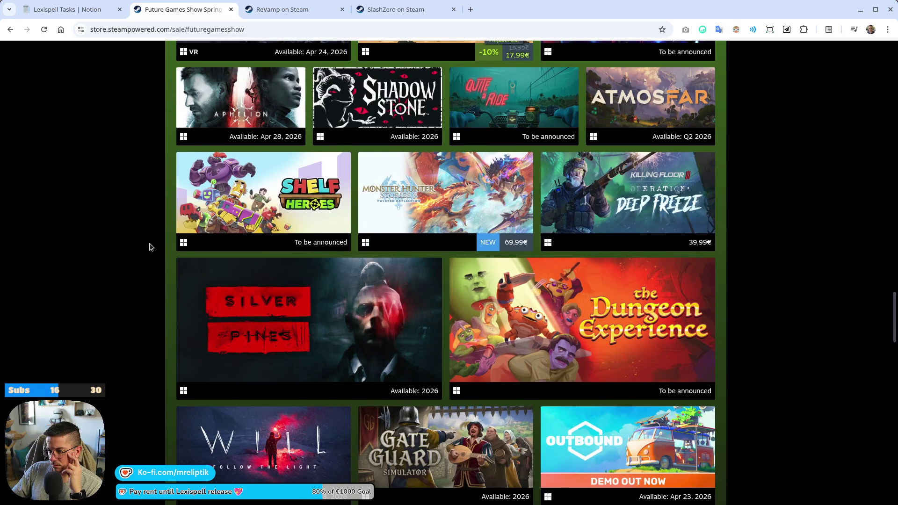
pyautogui.moveTo(281, 194)
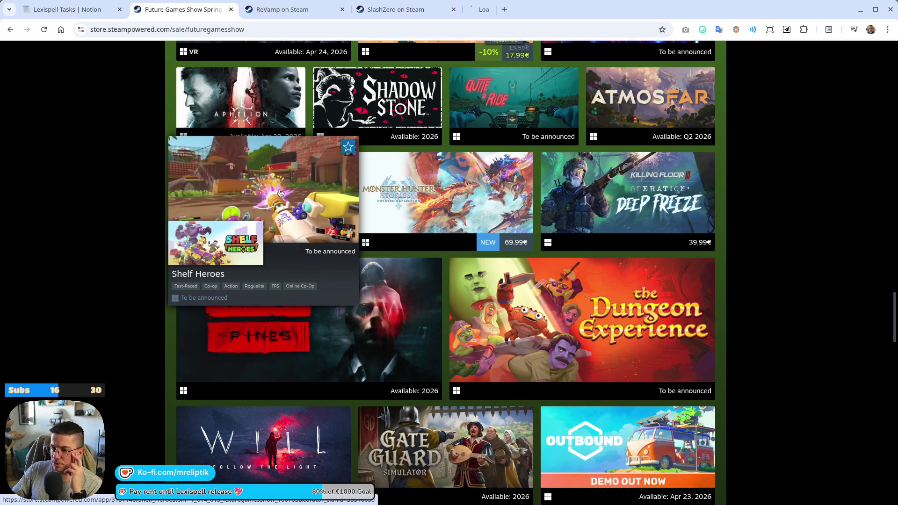
pyautogui.middleClick(281, 194)
pyautogui.scroll(-3, 281, 194)
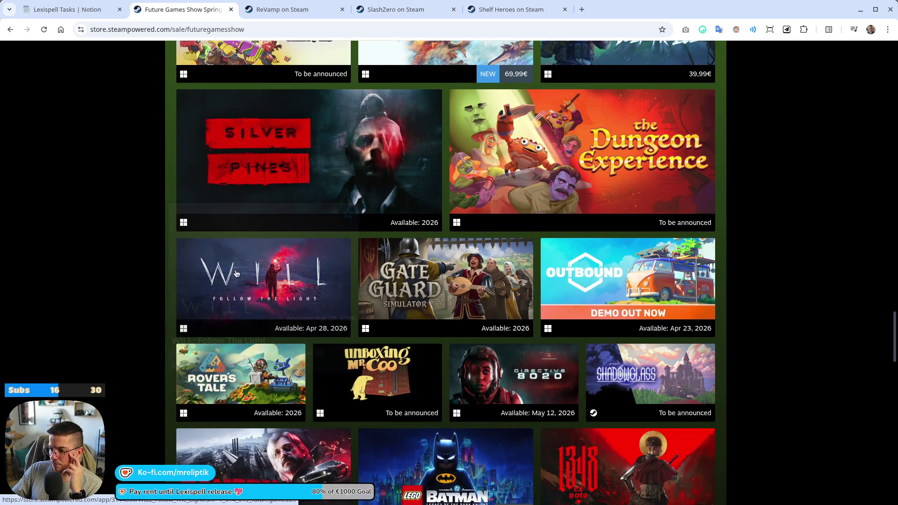
pyautogui.scroll(-2, 144, 276)
pyautogui.click(479, 4)
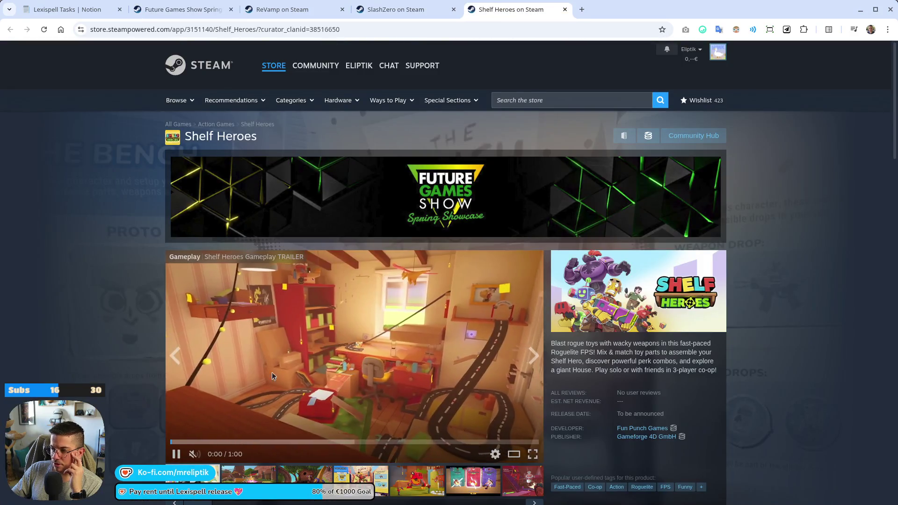
# Scroll through the Shelf Heroes store page, then close its tab to reveal SlashZero.
pyautogui.scroll(-3, 376, 252)
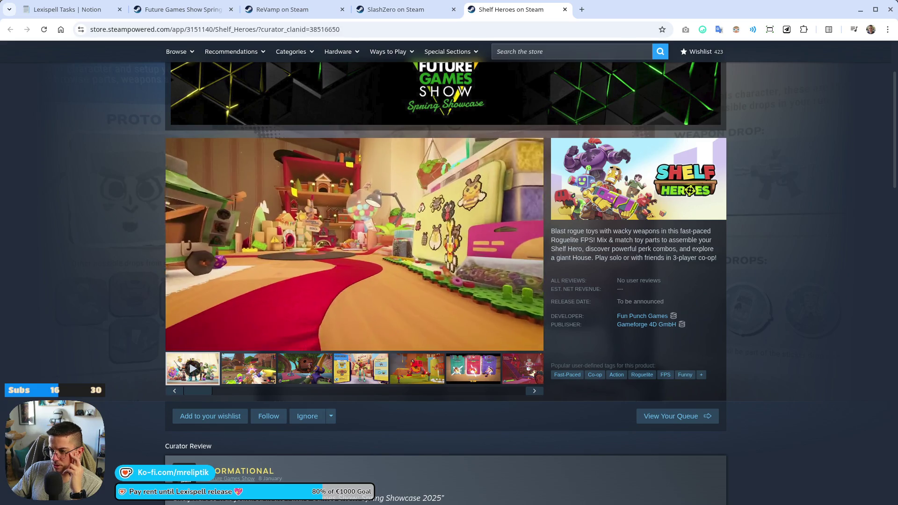
pyautogui.scroll(-1, 367, 270)
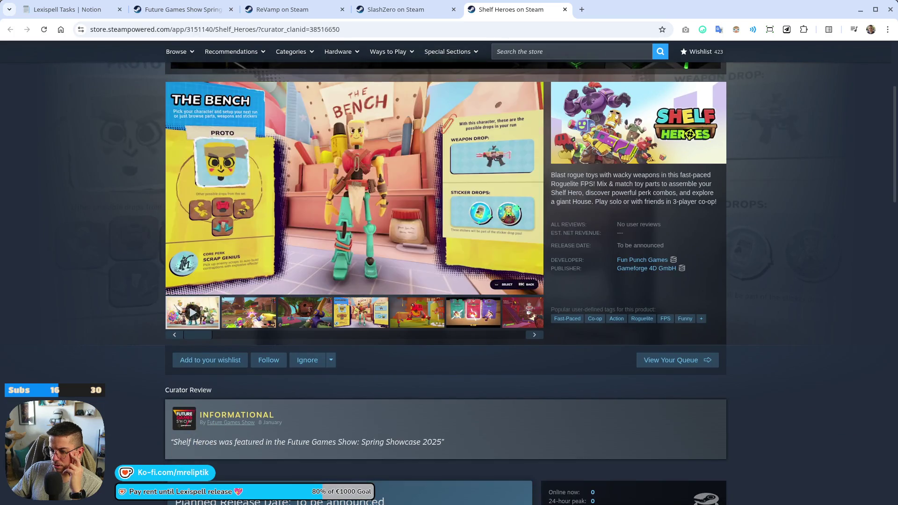
pyautogui.scroll(3, 346, 117)
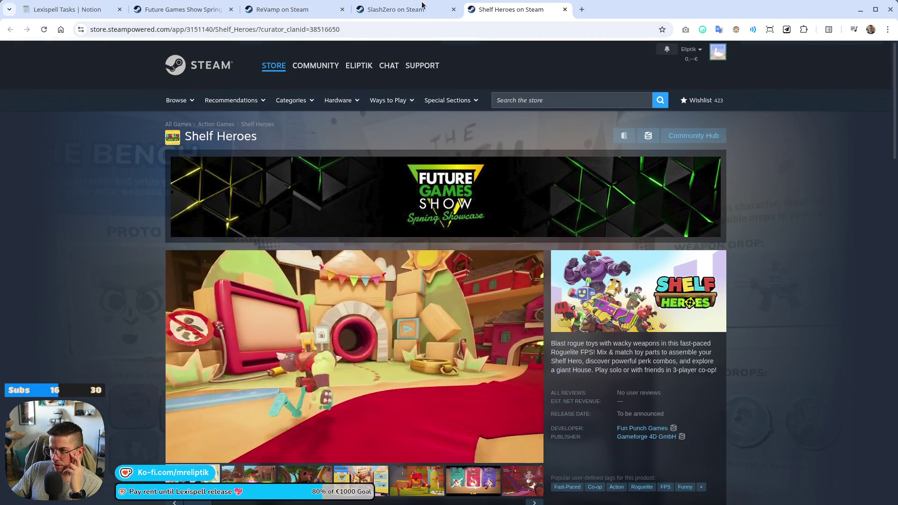
pyautogui.middleClick(517, 17)
pyautogui.scroll(-2, 154, 327)
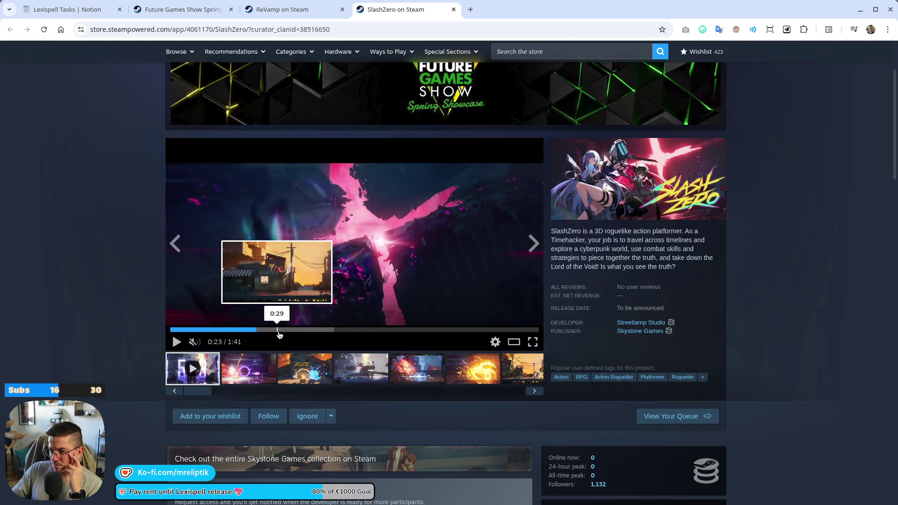
# Skip the SlashZero trailer ahead to about 0:34, then 0:51.
pyautogui.click(294, 331)
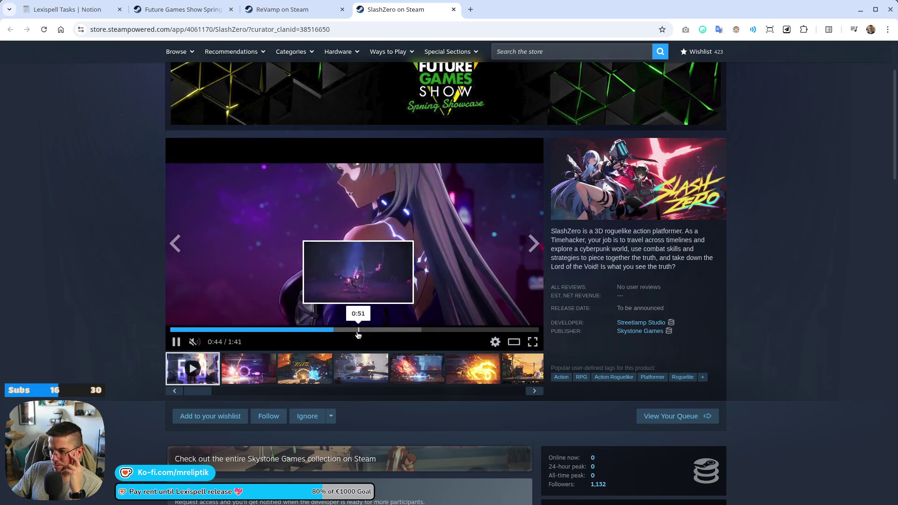
pyautogui.click(357, 330)
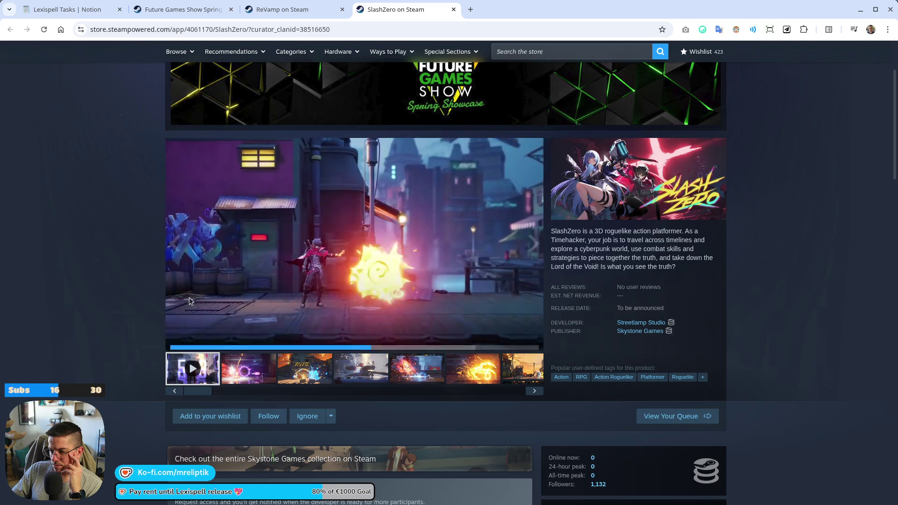
pyautogui.scroll(-5, 141, 314)
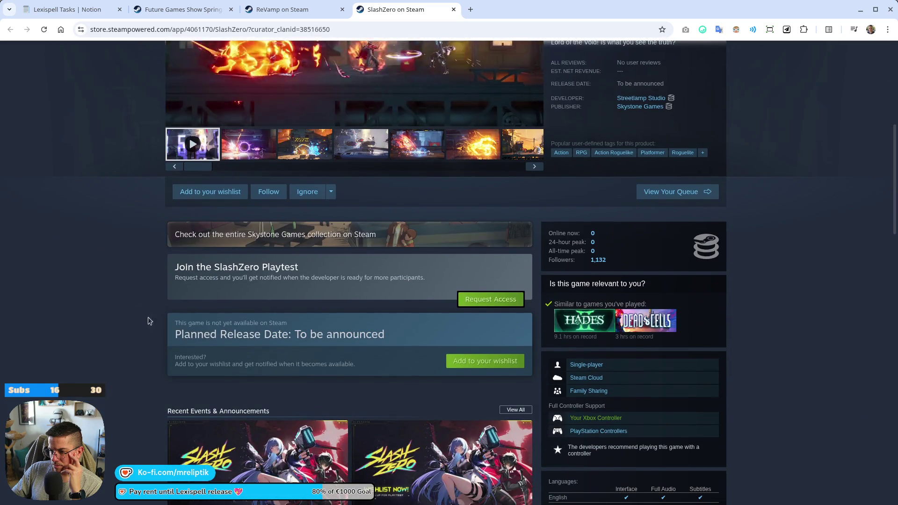
# Request and confirm SlashZero playtest access, dismiss the notice, and close the tab.
pyautogui.click(460, 300)
pyautogui.click(507, 298)
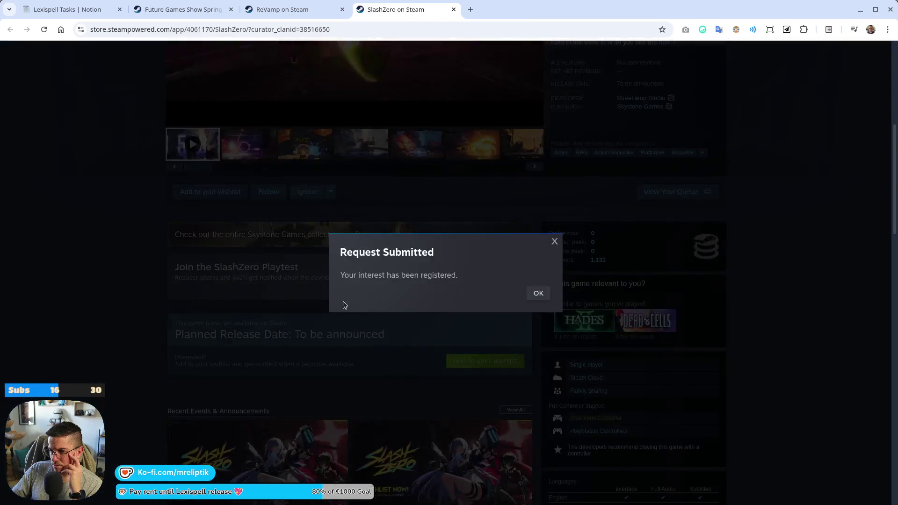
pyautogui.click(536, 293)
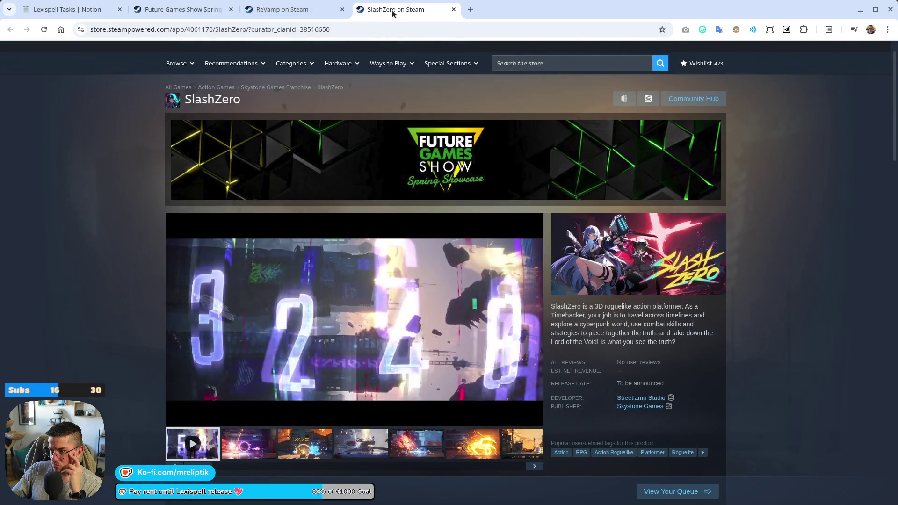
pyautogui.hotkey('ctrl', 'w')
pyautogui.middleClick(130, 9)
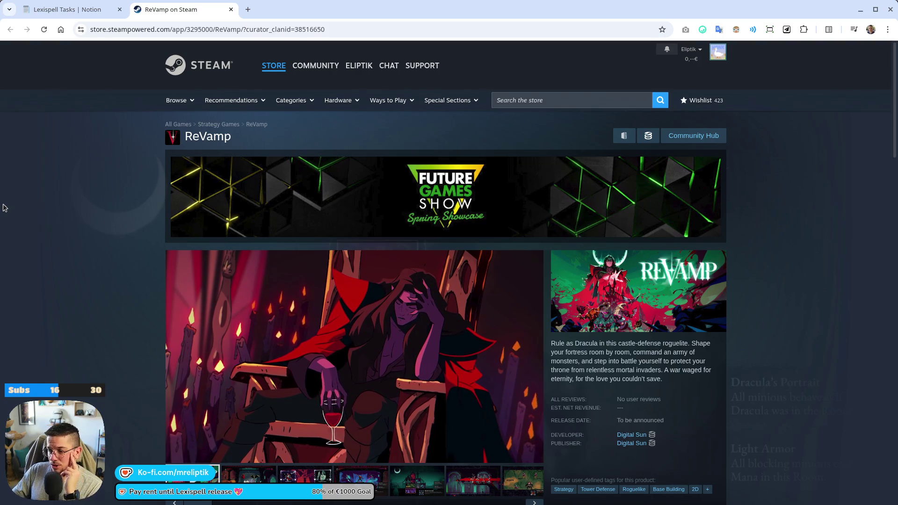
# Scroll through the ReVamp store page, then close it with Ctrl+W.
pyautogui.scroll(-2, 63, 265)
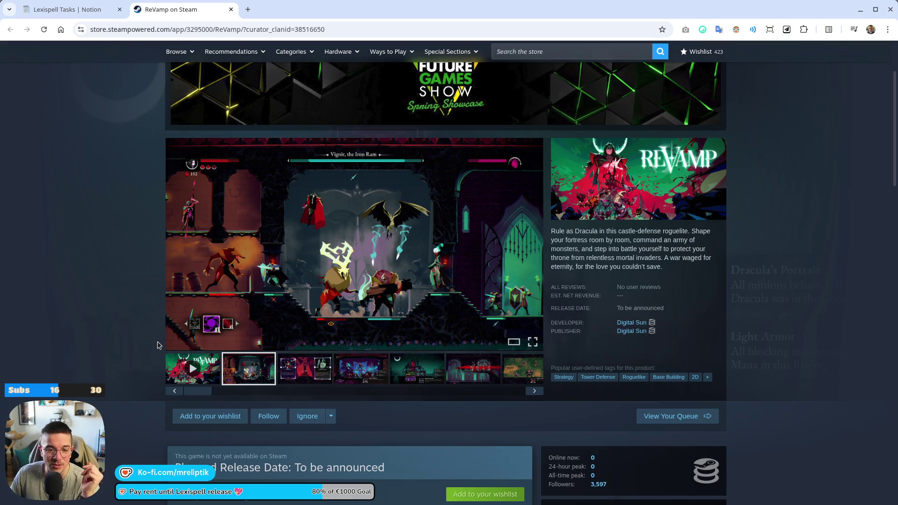
pyautogui.scroll(-10, 112, 308)
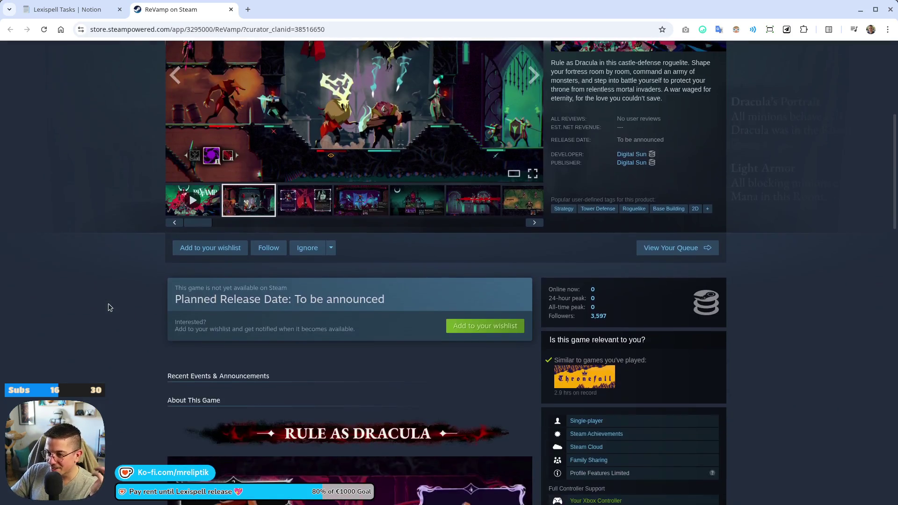
pyautogui.scroll(10, 126, 319)
pyautogui.hotkey('ctrl', 'w')
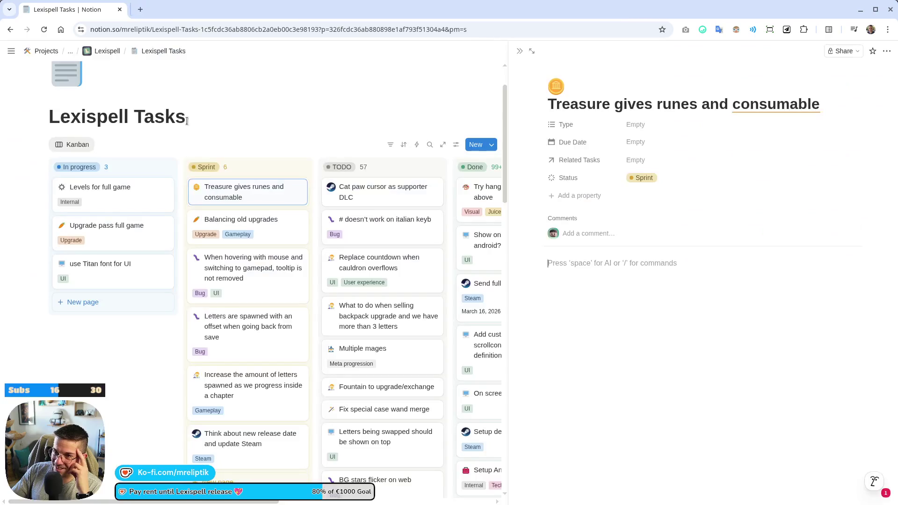
# Close the Treasure task side peek to show the full Lexispell Tasks board.
pyautogui.click(123, 378)
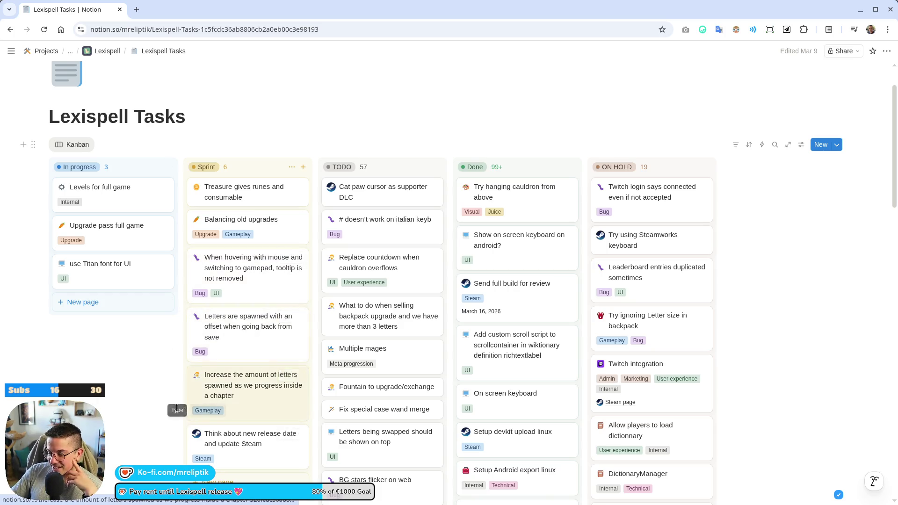
pyautogui.click(145, 393)
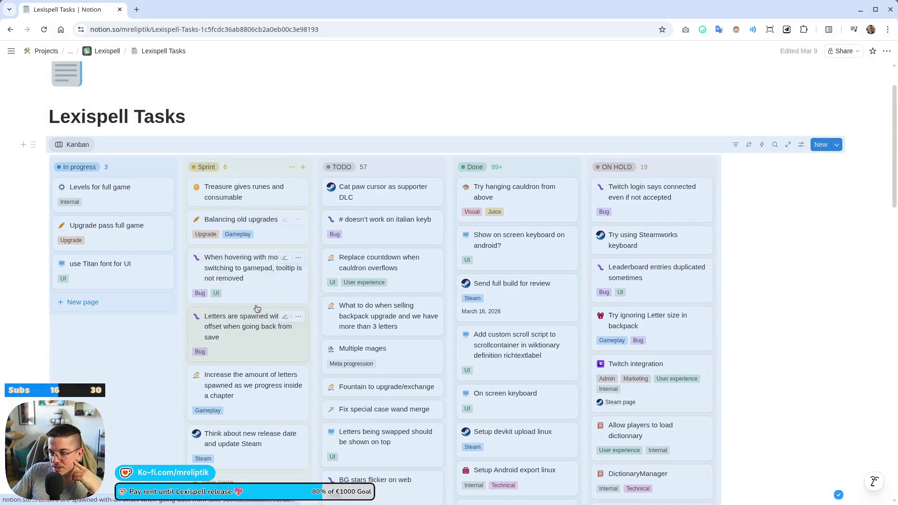
# Move the gamepad-tooltip bug into In progress and '# doesn't work on italian keyb' below Fountain.
pyautogui.click(150, 327)
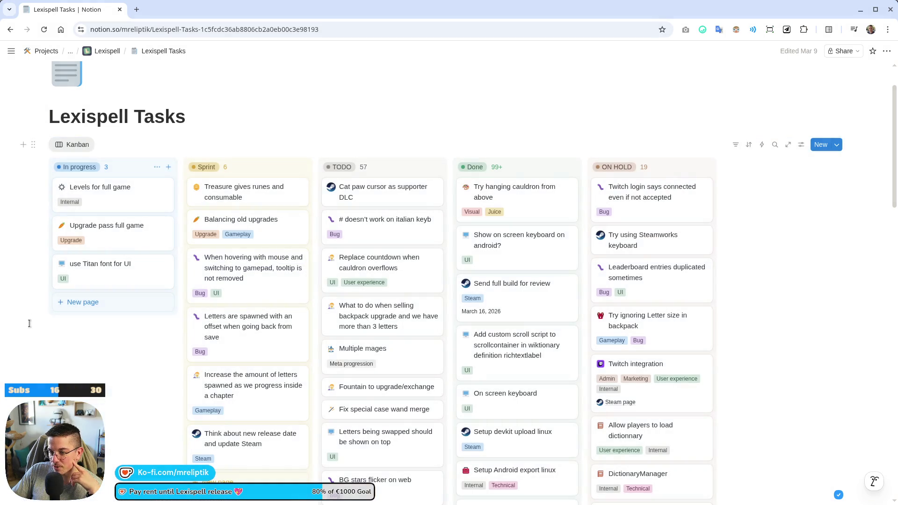
pyautogui.moveTo(252, 284)
pyautogui.mouseDown()
pyautogui.moveTo(144, 174)
pyautogui.moveTo(136, 196)
pyautogui.mouseUp()
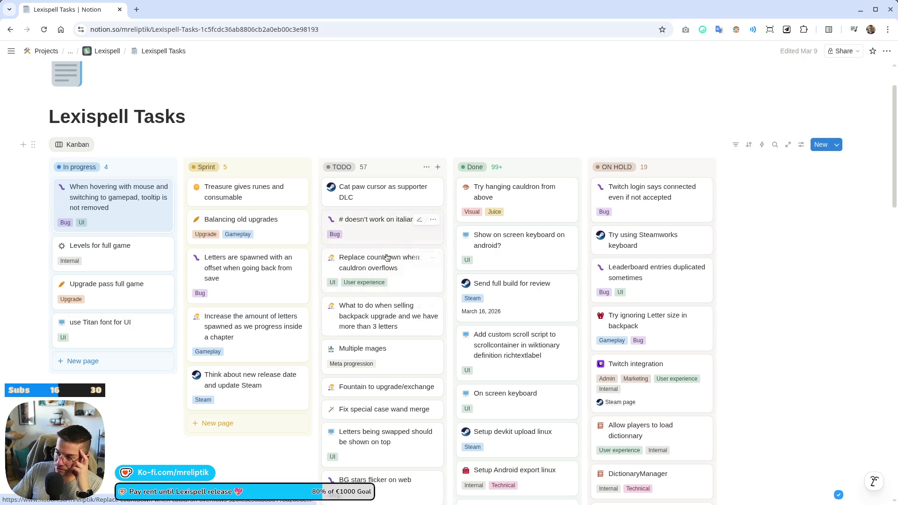
pyautogui.moveTo(411, 378)
pyautogui.mouseDown()
pyautogui.moveTo(403, 415)
pyautogui.moveTo(403, 404)
pyautogui.mouseUp()
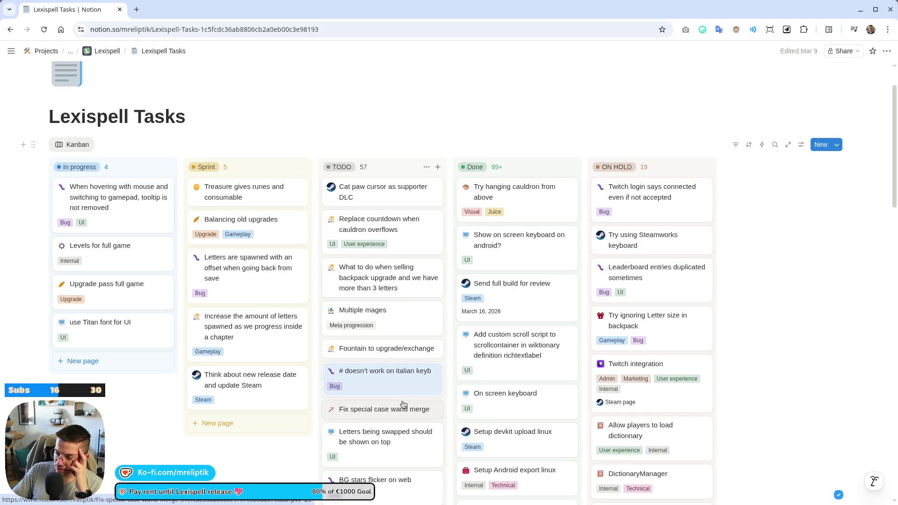
pyautogui.scroll(-3, 402, 403)
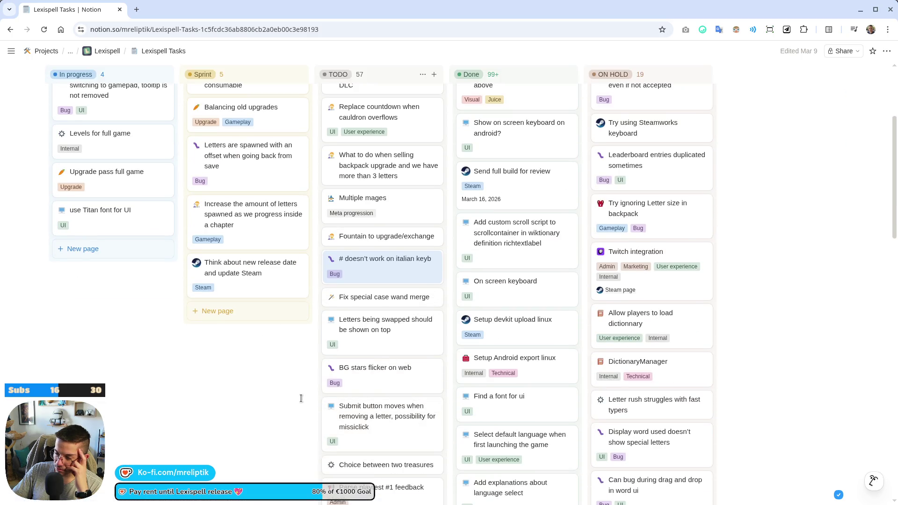
pyautogui.scroll(-1, 301, 398)
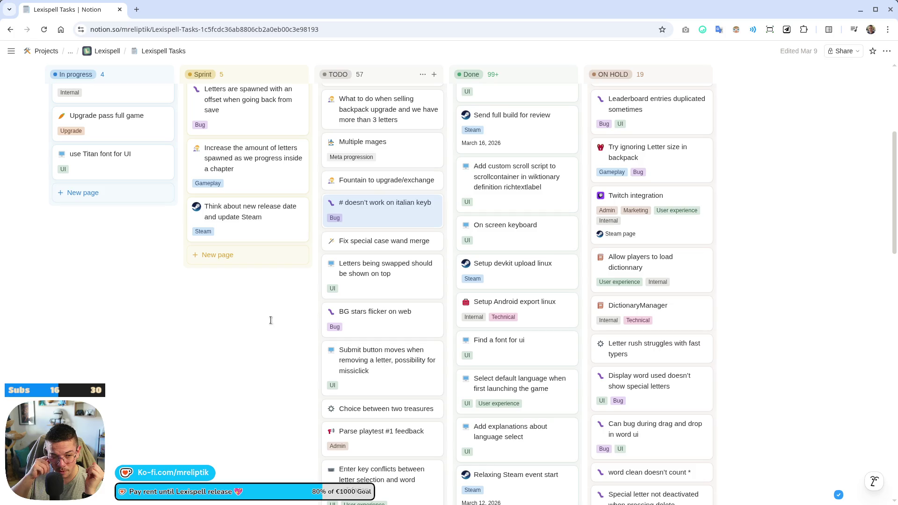
pyautogui.scroll(2, 275, 402)
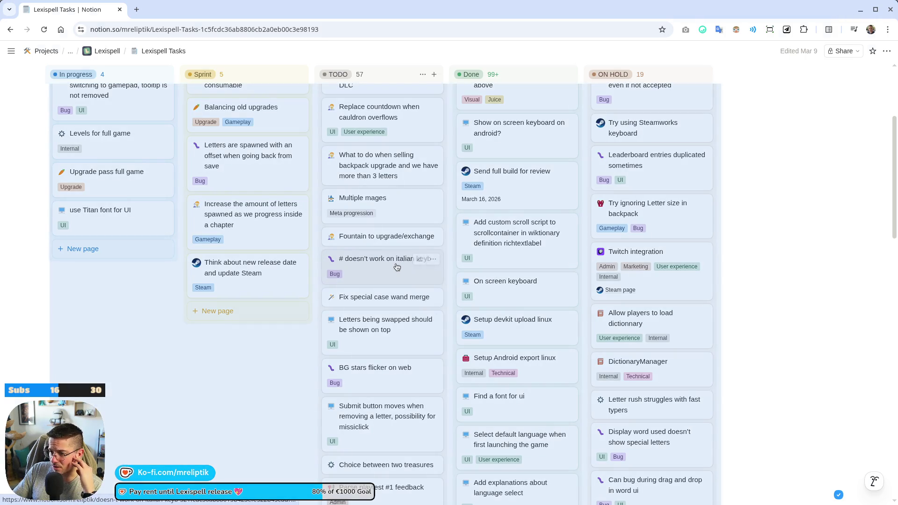
pyautogui.click(377, 260)
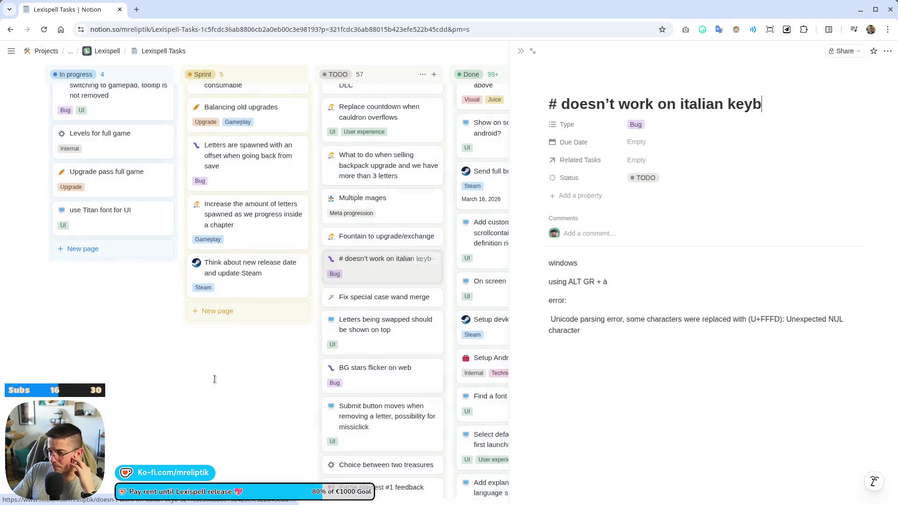
pyautogui.click(214, 379)
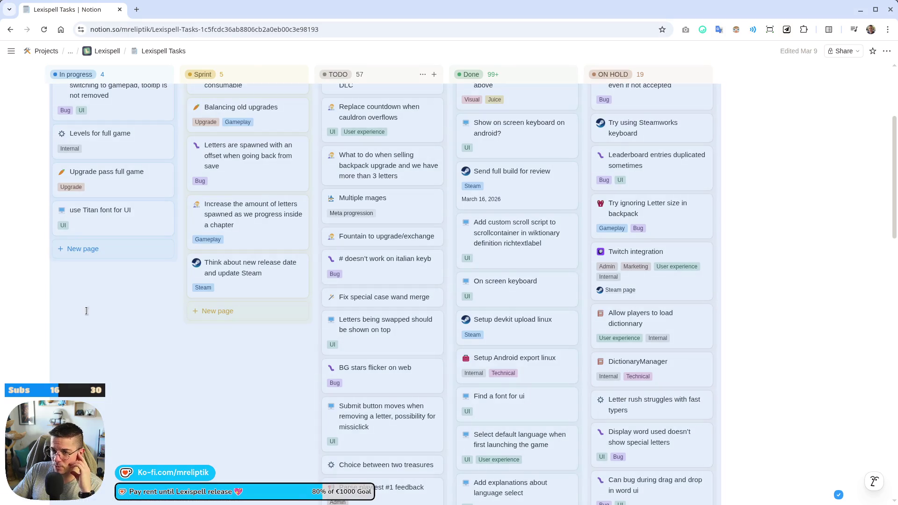
pyautogui.scroll(2, 42, 330)
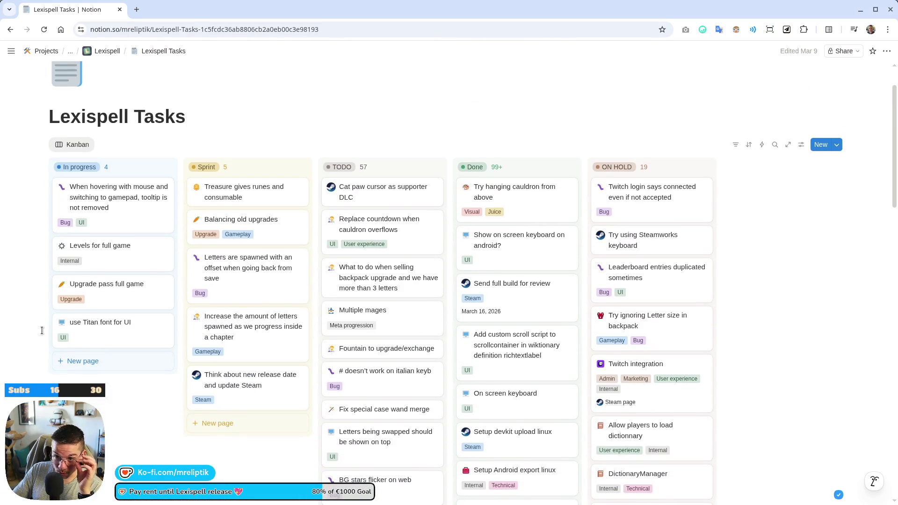